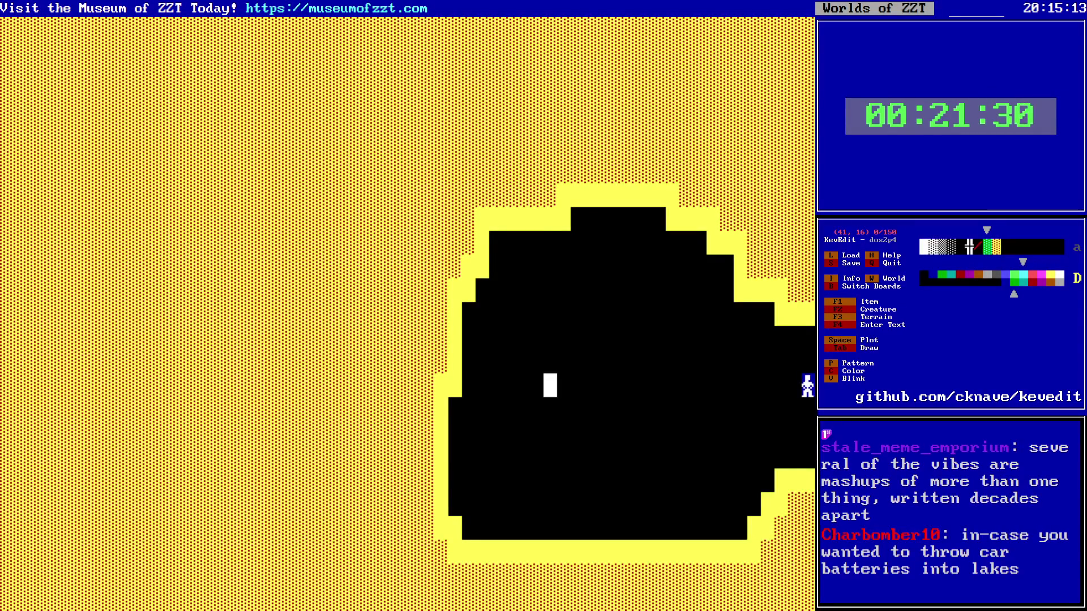
# Move the cursor right across the black cave and up toward its top.
pyautogui.hotkey('alt', 'Right')
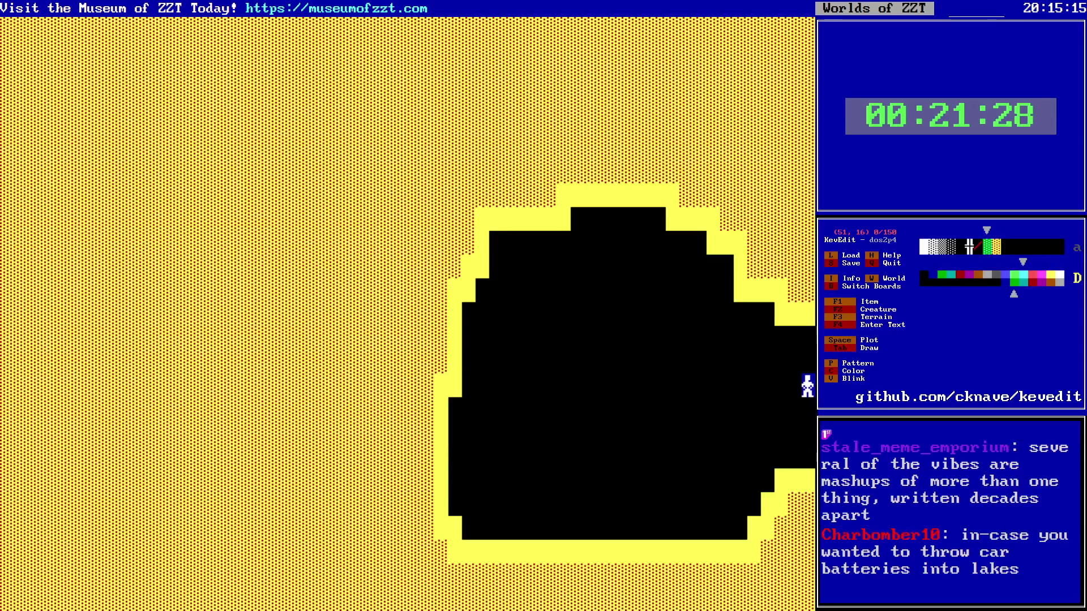
pyautogui.press('Right')
pyautogui.press('Right')
pyautogui.press('Right')
pyautogui.press('Up')
pyautogui.press('Right')
pyautogui.press('Up')
pyautogui.press('Right')
pyautogui.press('Left')
pyautogui.press('Up')
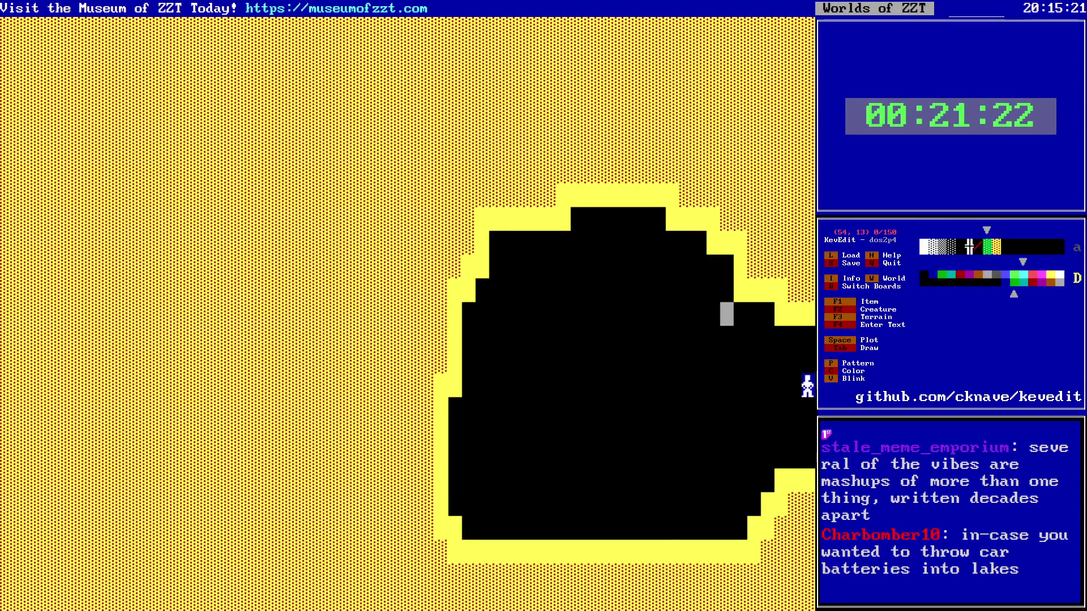
# Draw a green line leftward along the cave's top and down its left side.
pyautogui.press('Right')
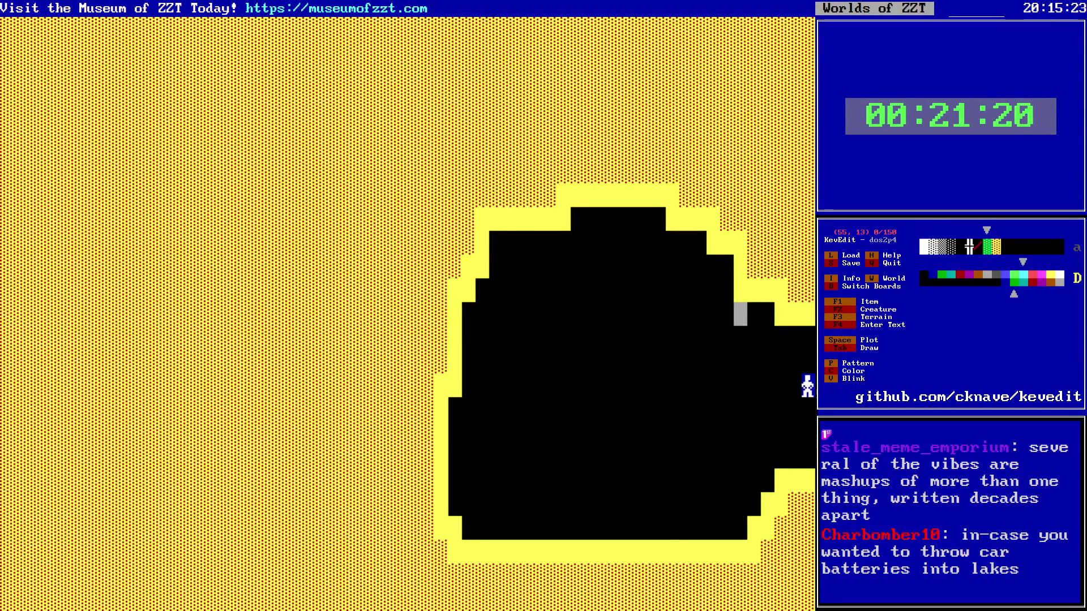
pyautogui.press('Left')
pyautogui.press('Left')
pyautogui.press('Left')
pyautogui.press('Up')
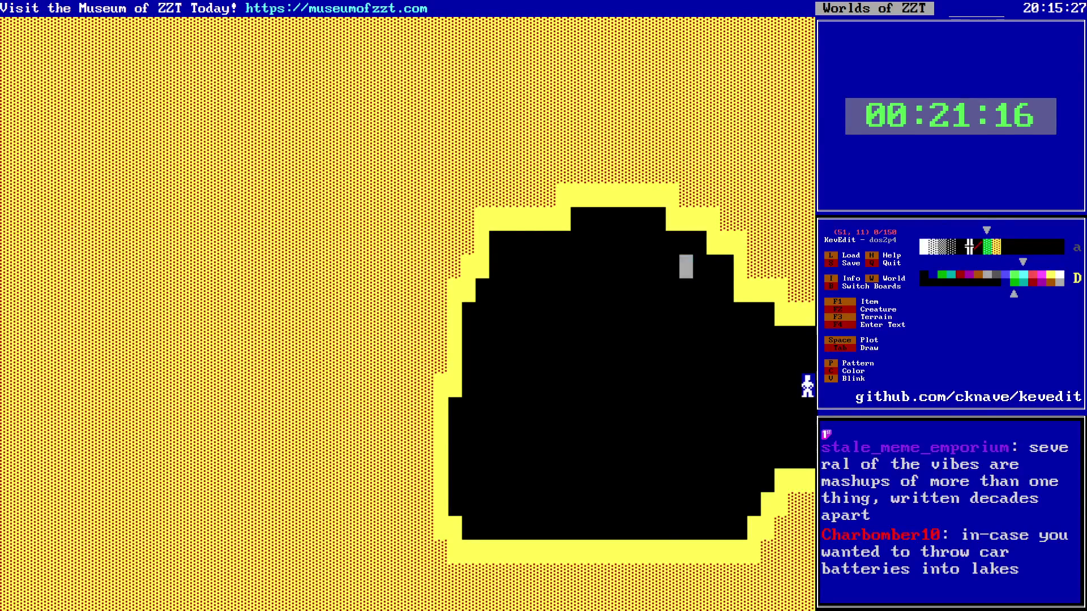
pyautogui.press('Left')
pyautogui.press('Left')
pyautogui.press('Left')
pyautogui.press('Left')
pyautogui.press('Left')
pyautogui.press('Down')
pyautogui.press('Down')
pyautogui.press('Down')
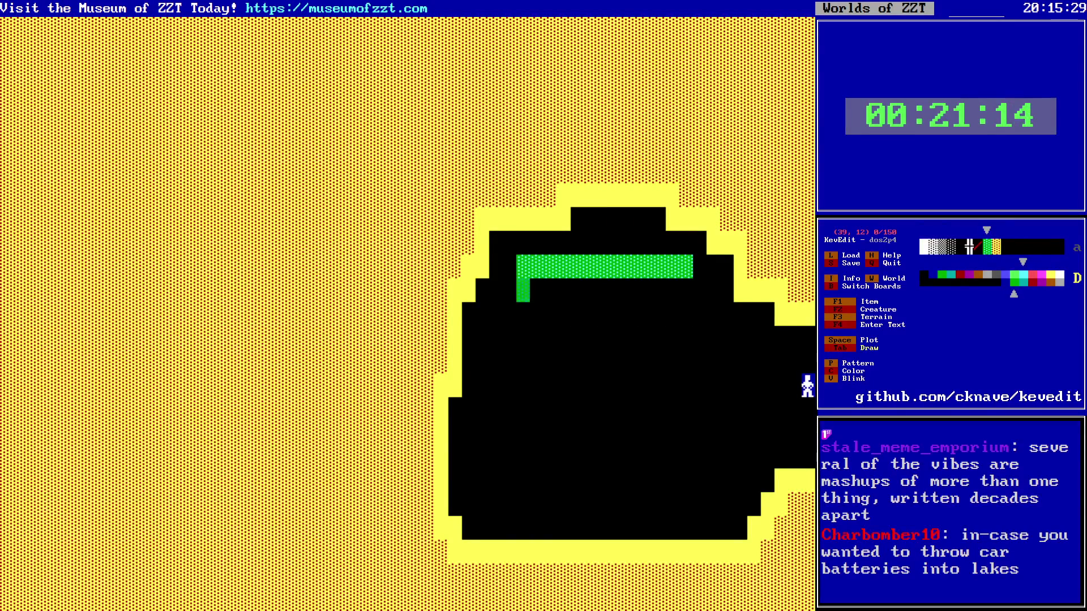
# Close the green rectangle's bottom and right sides and flood-fill its interior green.
pyautogui.press('Right')
pyautogui.press('Right')
pyautogui.press('Right')
pyautogui.press('Up')
pyautogui.press('Up')
pyautogui.press('Up')
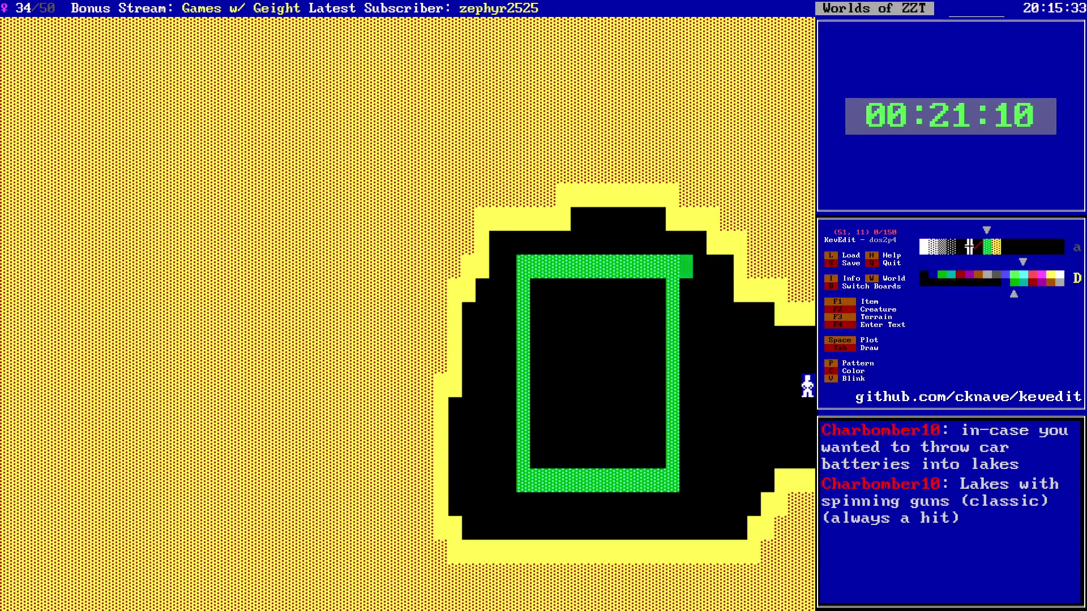
pyautogui.press('Left')
pyautogui.press('Down')
pyautogui.press('f')
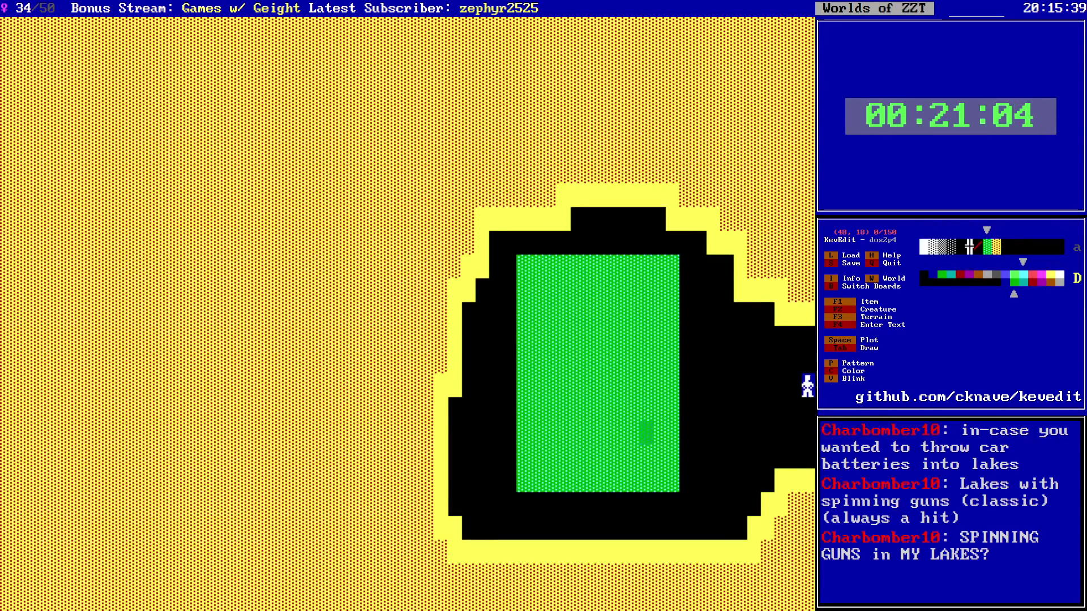
# Add green tiles along the lake's bottom row.
pyautogui.press('Down')
pyautogui.press('Down')
pyautogui.press('Right')
pyautogui.press('Down')
pyautogui.press('Right')
pyautogui.press('space')
pyautogui.press('Right')
pyautogui.press('space')
pyautogui.press('Tab')
pyautogui.press('Right')
pyautogui.press('Right')
pyautogui.press('Right')
pyautogui.press('Tab')
pyautogui.press('Down')
pyautogui.press('Left')
pyautogui.press('Left')
pyautogui.press('Right')
# Continue the green bottom row leftward.
pyautogui.press('Tab')
pyautogui.press('Left')
pyautogui.press('Left')
pyautogui.press('Left')
pyautogui.press('Up')
pyautogui.press('Up')
pyautogui.press('Up')
pyautogui.press('Left')
# Erase the top corners, extend green along the top row to round the lake, then stop drawing.
pyautogui.press('Left')
pyautogui.press('Up')
pyautogui.press('Delete')
pyautogui.press('Right')
pyautogui.press('Right')
pyautogui.press('Right')
pyautogui.press('Delete')
pyautogui.press('Up')
pyautogui.press('Left')
pyautogui.press('Left')
pyautogui.press('Tab')
pyautogui.press('Left')
pyautogui.press('Left')
pyautogui.press('Left')
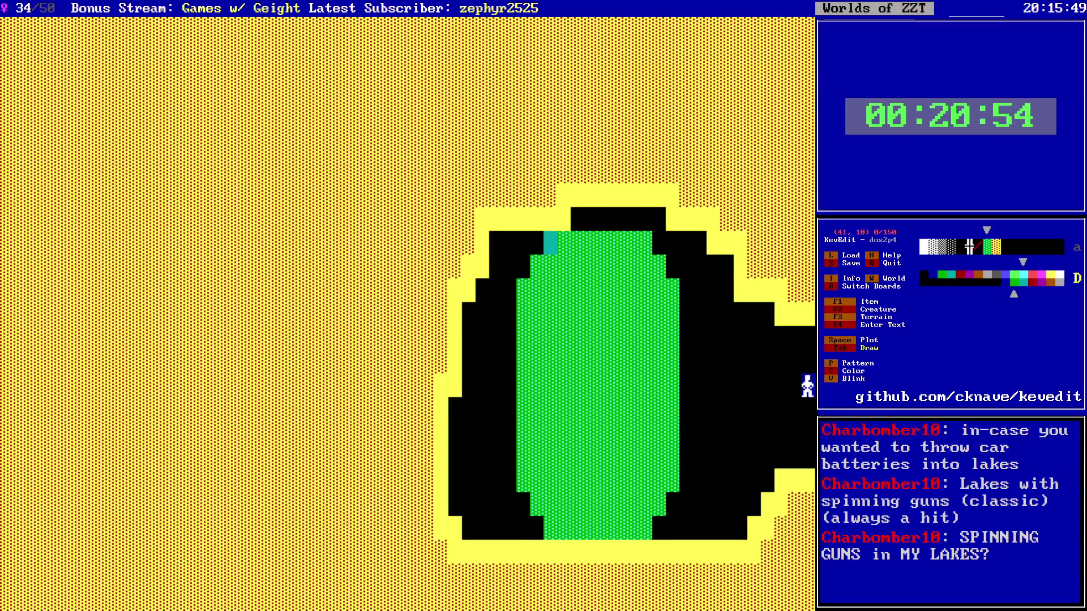
pyautogui.press('Tab')
pyautogui.press('Left')
pyautogui.press('Left')
pyautogui.press('Left')
pyautogui.press('Left')
pyautogui.press('Down')
pyautogui.press('Down')
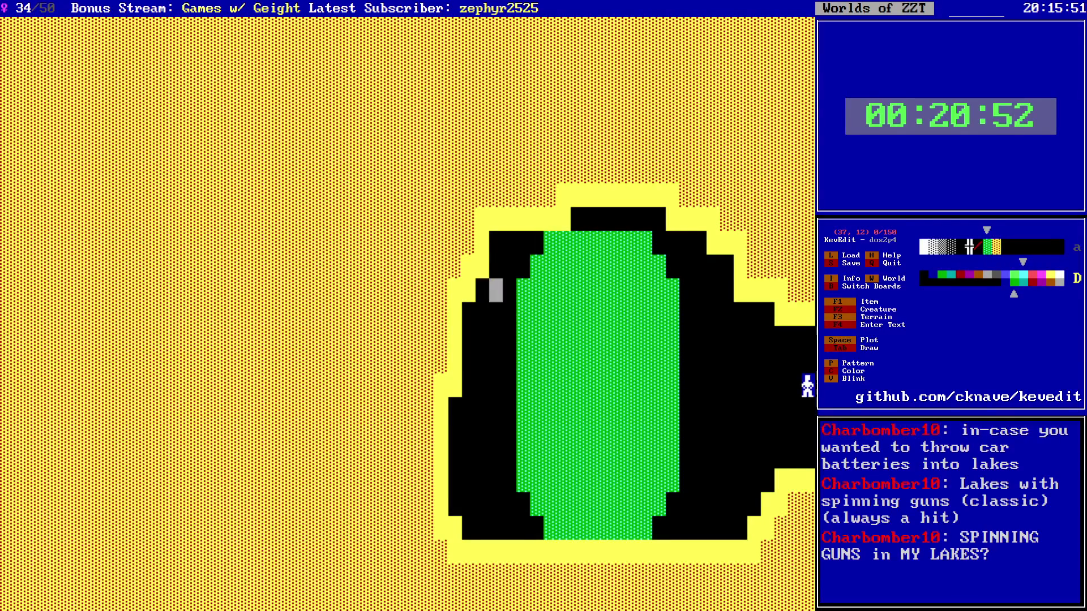
# Save the world.
pyautogui.press('s')
pyautogui.press('Return')
pyautogui.press('Up')
pyautogui.press('Up')
pyautogui.press('Right')
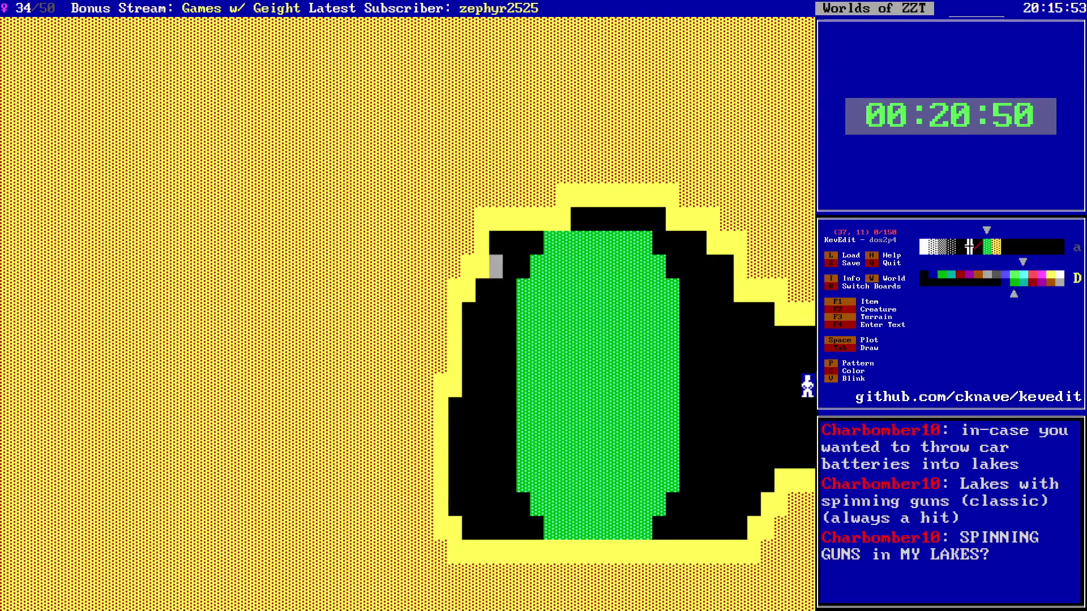
# Move the cursor down along the lake's left edge.
pyautogui.press('Down')
pyautogui.press('Right')
pyautogui.press('Down')
pyautogui.press('Left')
pyautogui.press('Left')
pyautogui.press('Down')
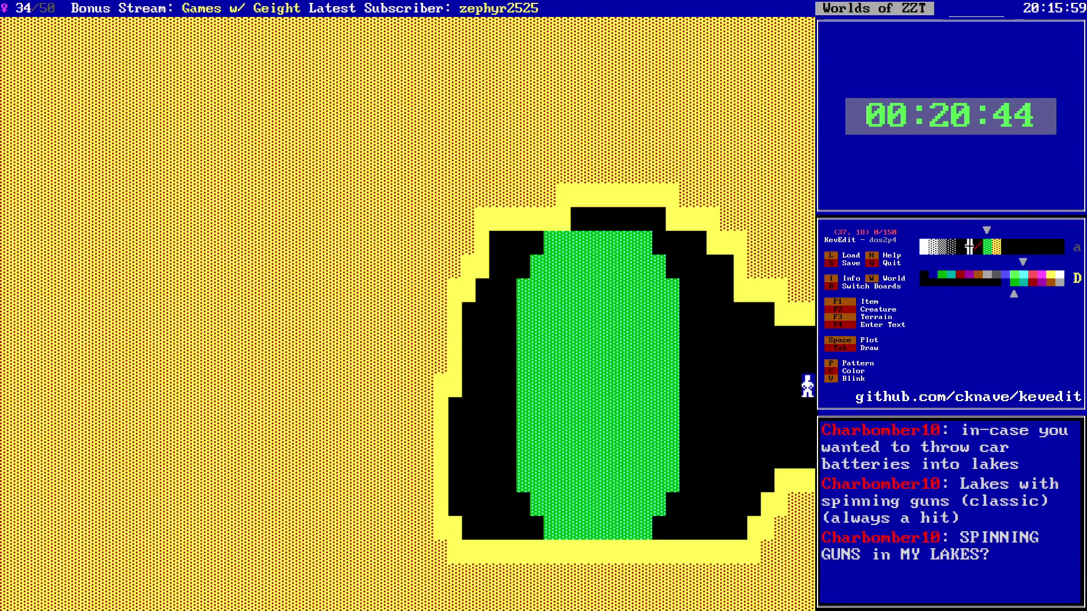
# Save the world again and step onto the lake.
pyautogui.press('s')
pyautogui.press('Return')
pyautogui.press('Right')
# Place a green shark on the lake and set its intelligence to 5.
pyautogui.press('Down')
pyautogui.press('F2')
pyautogui.press('g')
pyautogui.press('Left')
pyautogui.press('Return')
pyautogui.press('Right')
pyautogui.press('Right')
pyautogui.press('Right')
pyautogui.press('Left')
pyautogui.press('Left')
pyautogui.press('Escape')
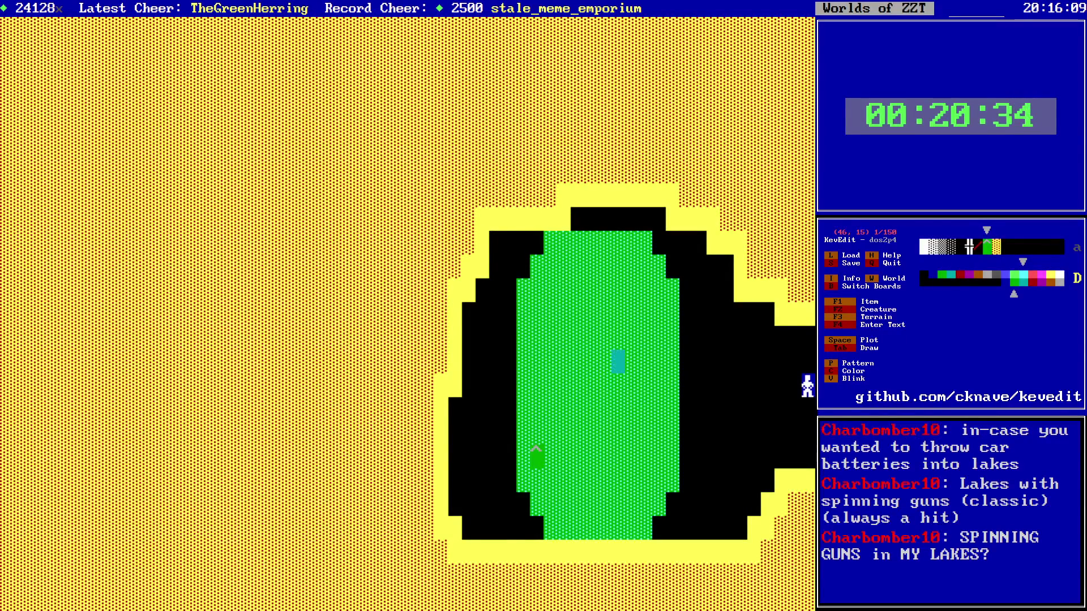
# Place another green creature higher on the lake and pick up the green lake tile.
pyautogui.press('Left')
pyautogui.press('space')
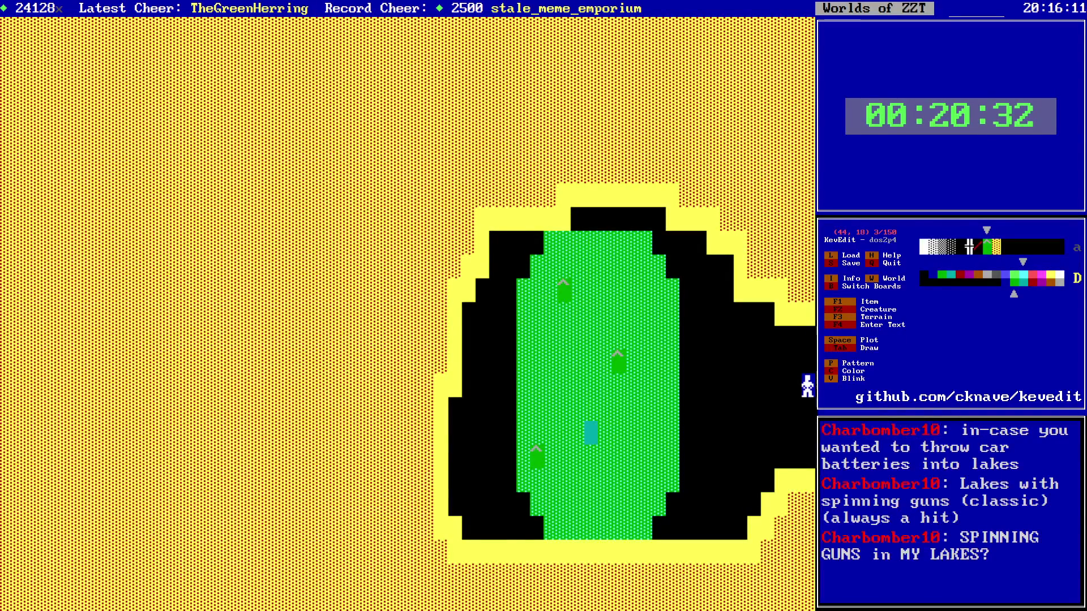
pyautogui.press('Right')
pyautogui.press('Right')
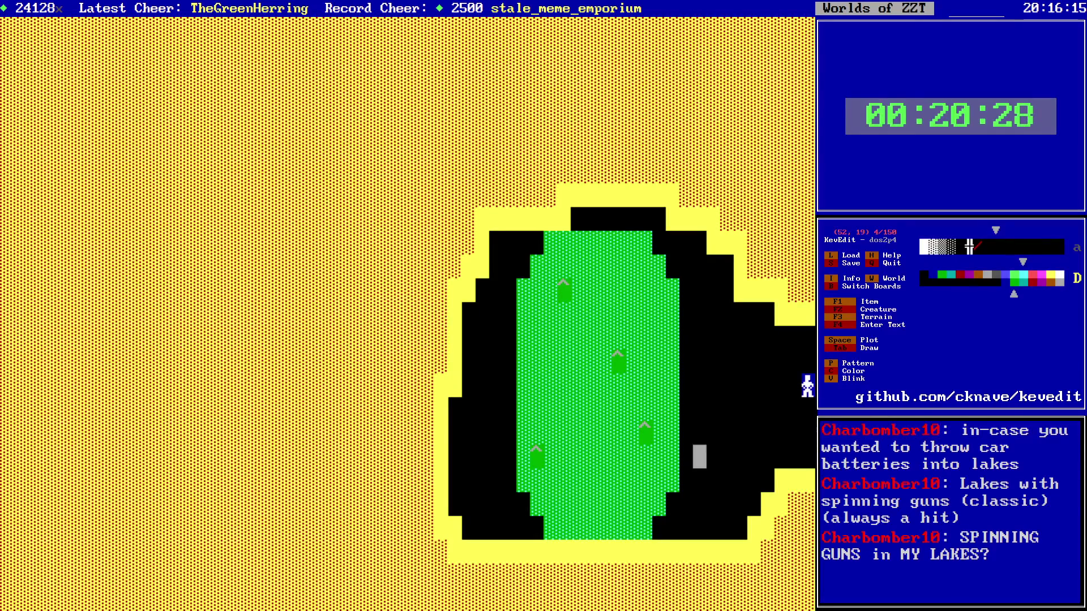
pyautogui.press('Left')
pyautogui.press('Left')
pyautogui.press('Return')
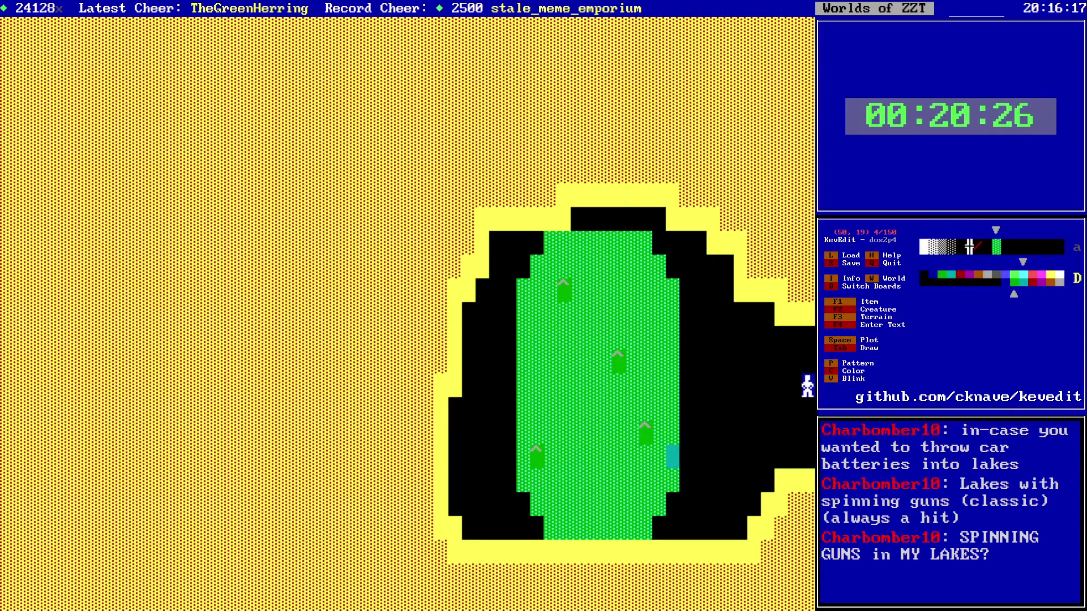
pyautogui.press('c')
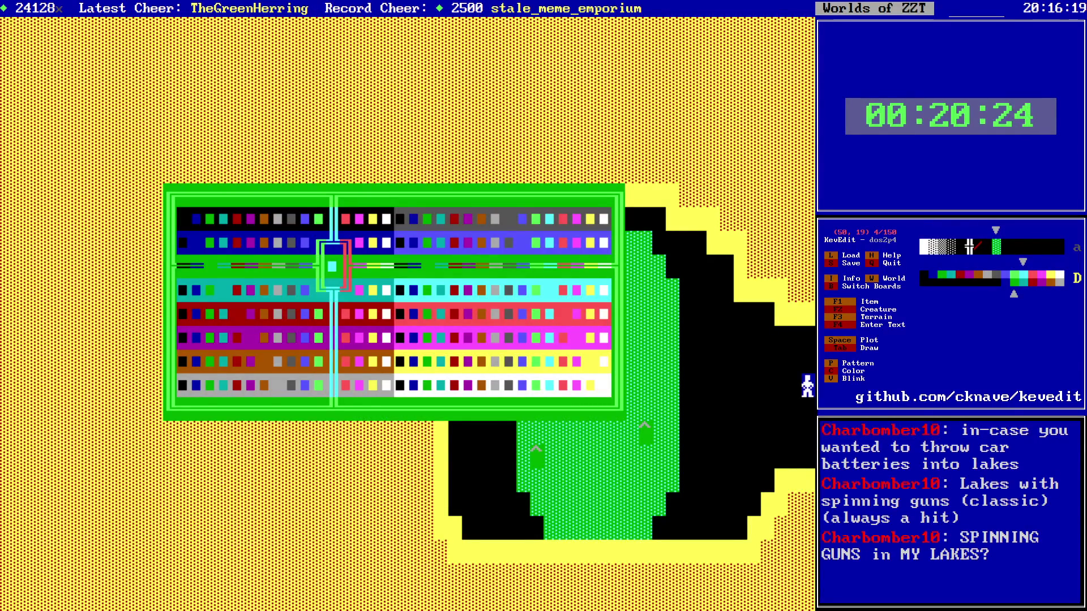
# Choose a blue colour and Water terrain, then flood-fill the green lake with water.
pyautogui.press('Return')
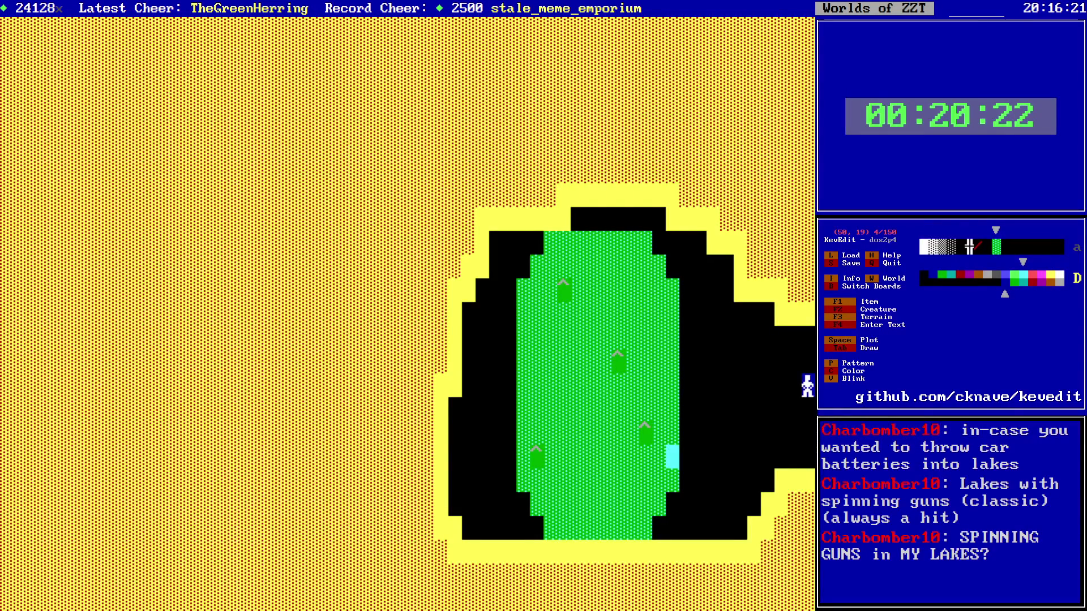
pyautogui.press('Down')
pyautogui.press('c')
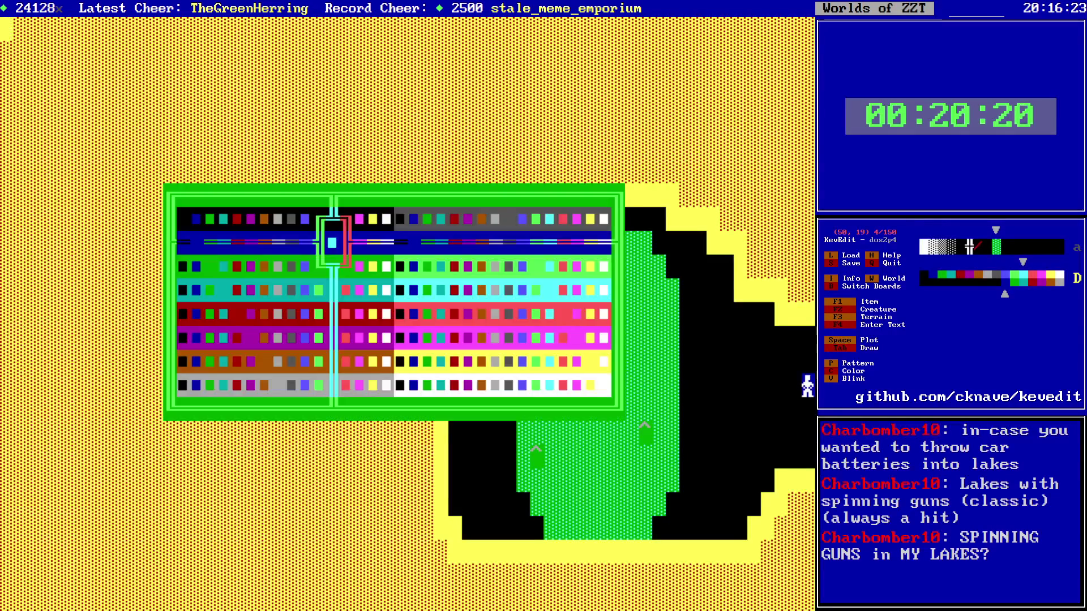
pyautogui.press('Return')
pyautogui.press('F3')
pyautogui.press('Escape')
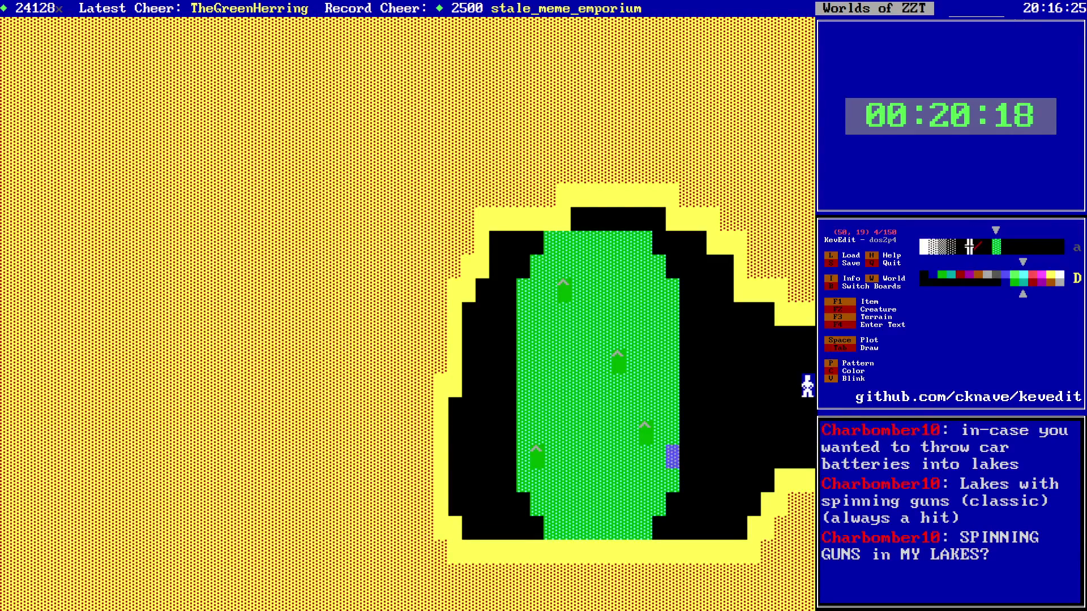
pyautogui.press('f')
# Change the water to a darker colour and switch back to a plain solid fill.
pyautogui.press('Up')
pyautogui.press('c')
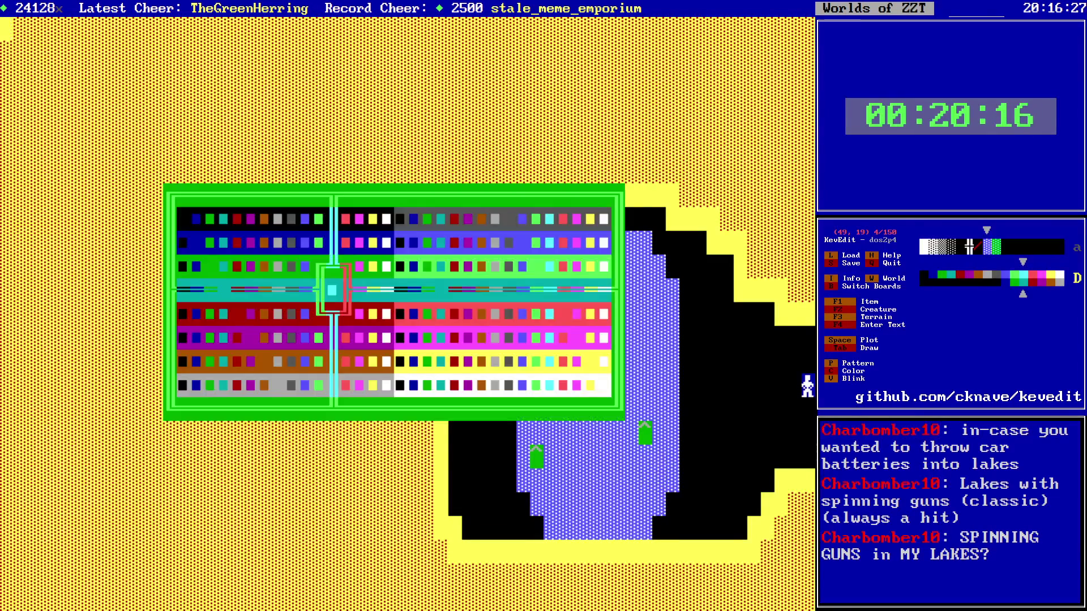
pyautogui.press('Down')
pyautogui.press('Left')
pyautogui.press('Left')
pyautogui.press('Return')
pyautogui.press('p')
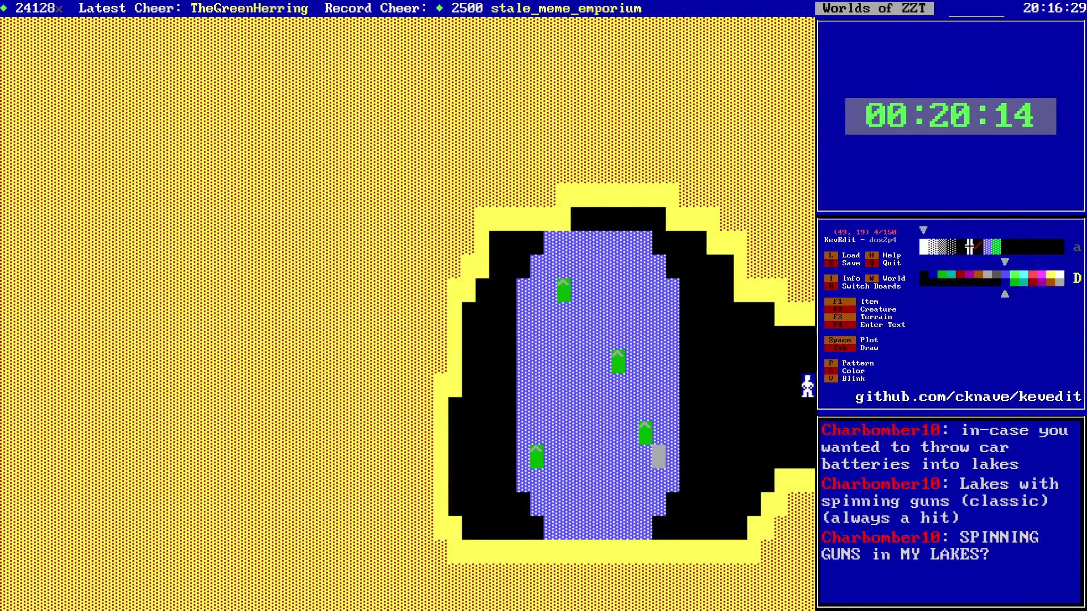
pyautogui.press('Left')
pyautogui.press('Up')
# Delete the creatures from the lake.
pyautogui.press('Delete')
pyautogui.press('Left')
pyautogui.press('Left')
pyautogui.press('Up')
pyautogui.press('Up')
pyautogui.press('Delete')
pyautogui.press('Left')
pyautogui.press('Left')
pyautogui.press('Up')
pyautogui.press('Up')
pyautogui.press('Left')
pyautogui.press('Left')
pyautogui.press('Up')
pyautogui.press('Delete')
pyautogui.press('Down')
pyautogui.press('Down')
# Clear the water to black along row 19 near the lake's bottom.
pyautogui.press('Left')
pyautogui.press('Down')
pyautogui.press('Down')
pyautogui.press('Down')
pyautogui.press('Right')
pyautogui.press('Right')
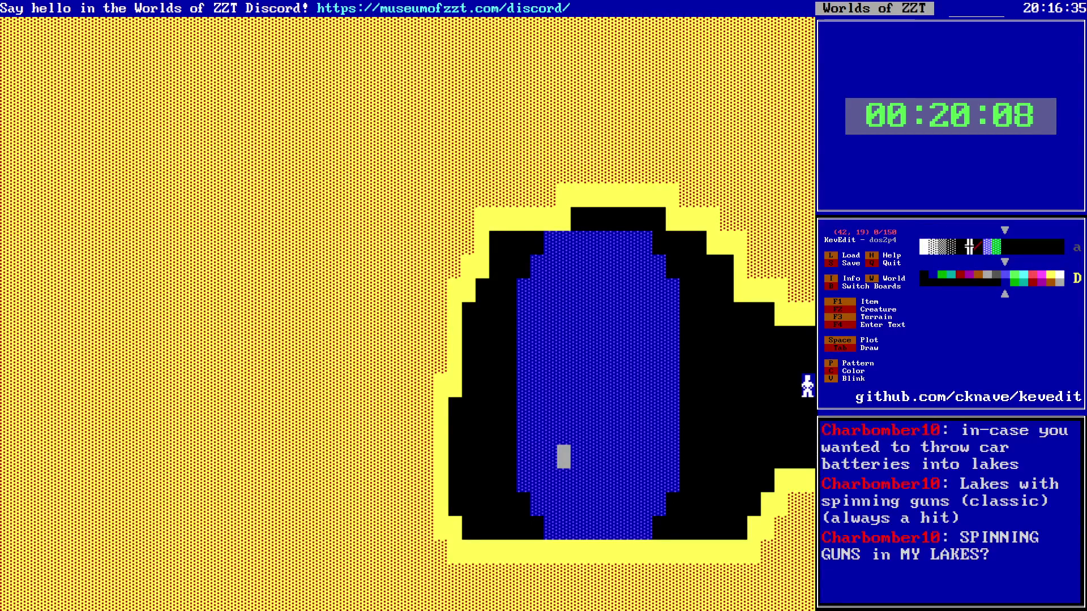
pyautogui.press('Right')
pyautogui.press('Right')
pyautogui.press('Right')
pyautogui.press('Left')
pyautogui.press('Delete')
pyautogui.press('Left')
pyautogui.press('Delete')
pyautogui.press('Left')
pyautogui.press('Delete')
pyautogui.press('Left')
pyautogui.press('Up')
# Carve a black channel up and to the left through the lake.
pyautogui.press('Delete')
pyautogui.press('Up')
pyautogui.press('Delete')
pyautogui.press('Up')
pyautogui.press('Delete')
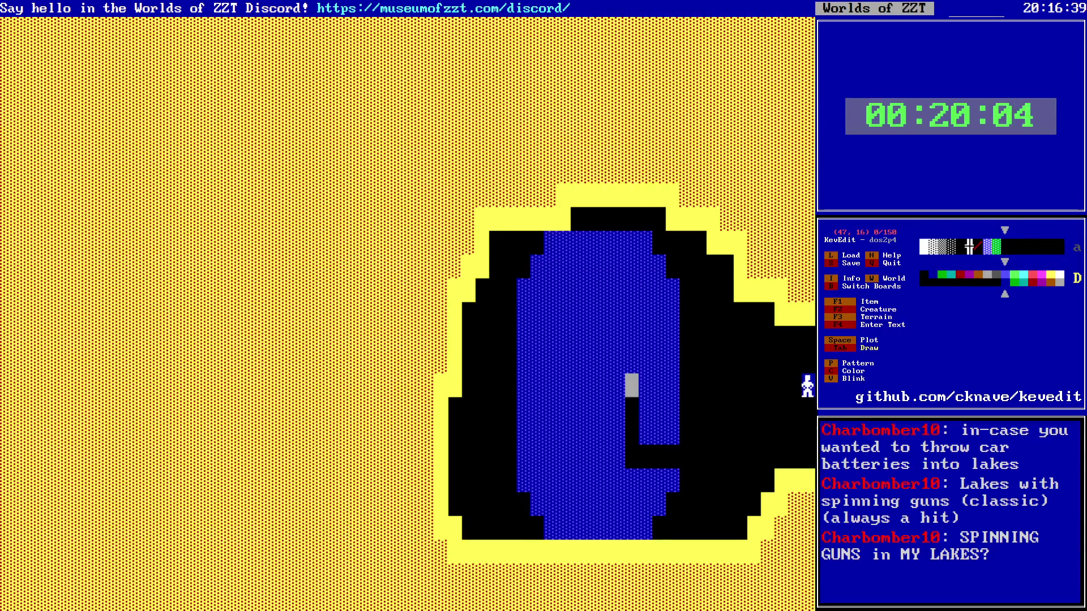
pyautogui.press('Up')
pyautogui.press('Delete')
pyautogui.press('Up')
pyautogui.press('Delete')
pyautogui.press('Left')
pyautogui.press('Delete')
pyautogui.press('Left')
pyautogui.press('Delete')
pyautogui.press('Left')
pyautogui.press('Delete')
pyautogui.press('Left')
pyautogui.press('Delete')
pyautogui.press('Left')
pyautogui.press('Delete')
# Extend the water up the right side to the cave's top.
pyautogui.press('Left')
pyautogui.press('Delete')
pyautogui.press('Left')
pyautogui.press('Delete')
pyautogui.press('Left')
pyautogui.press('Delete')
pyautogui.press('Down')
pyautogui.press('Down')
pyautogui.press('Down')
pyautogui.press('Down')
# Restore water at one cell and add water along the lake's lower right.
pyautogui.press('Up')
pyautogui.press('Left')
pyautogui.press('Up')
pyautogui.press('Up')
pyautogui.press('Up')
pyautogui.press('Up')
pyautogui.press('Right')
pyautogui.press('Right')
pyautogui.press('Up')
pyautogui.press('Up')
pyautogui.press('Down')
pyautogui.press('Down')
pyautogui.press('Down')
pyautogui.press('Left')
pyautogui.press('space')
pyautogui.click(659, 456)
pyautogui.press('space')
pyautogui.press('Up')
pyautogui.press('space')
pyautogui.press('Right')
pyautogui.press('Down')
pyautogui.press('Down')
pyautogui.press('Right')
pyautogui.press('space')
pyautogui.press('Right')
pyautogui.press('space')
pyautogui.press('Down')
pyautogui.press('Left')
pyautogui.press('space')
pyautogui.press('Left')
pyautogui.press('space')
pyautogui.press('Up')
pyautogui.press('Up')
pyautogui.press('Right')
pyautogui.press('Right')
pyautogui.press('Up')
pyautogui.press('space')
pyautogui.press('Up')
pyautogui.press('space')
pyautogui.press('Up')
pyautogui.press('space')
pyautogui.press('Up')
pyautogui.press('space')
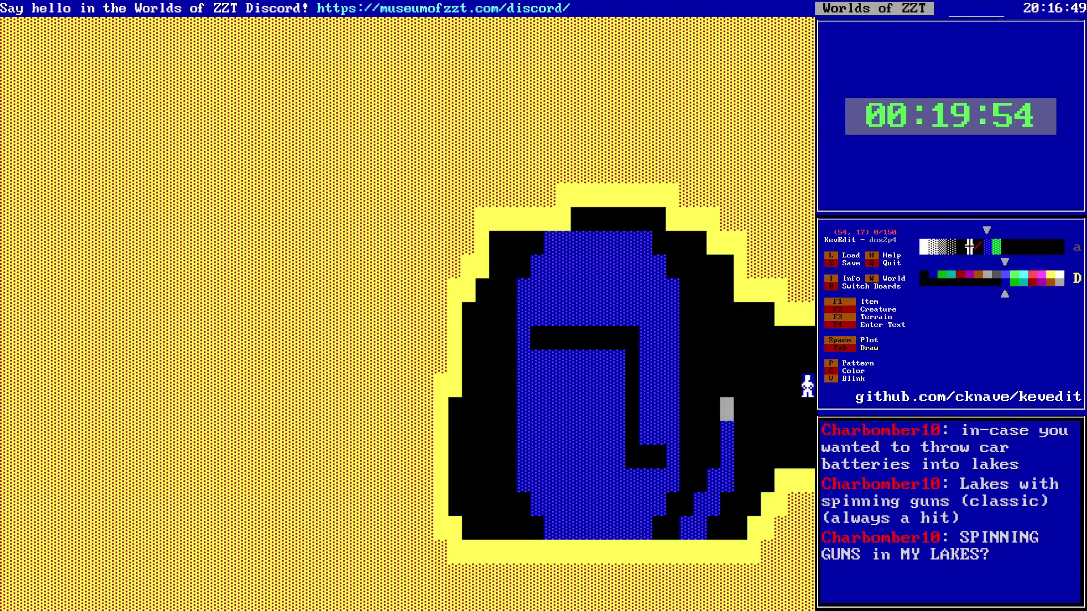
pyautogui.press('Up')
pyautogui.press('space')
pyautogui.press('Up')
pyautogui.press('space')
pyautogui.press('Up')
pyautogui.press('space')
pyautogui.press('Up')
pyautogui.press('space')
pyautogui.press('Left')
pyautogui.press('Left')
pyautogui.press('Left')
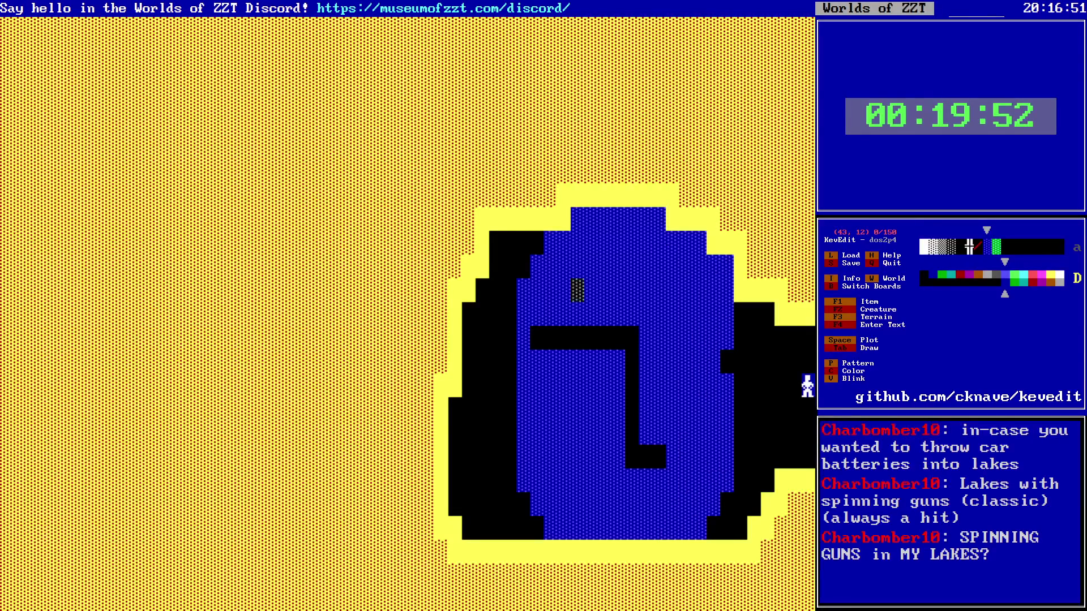
pyautogui.press('Down')
pyautogui.press('Down')
pyautogui.press('f')
pyautogui.press('Left')
pyautogui.press('Left')
pyautogui.press('Left')
pyautogui.press('Left')
pyautogui.press('Left')
pyautogui.press('f')
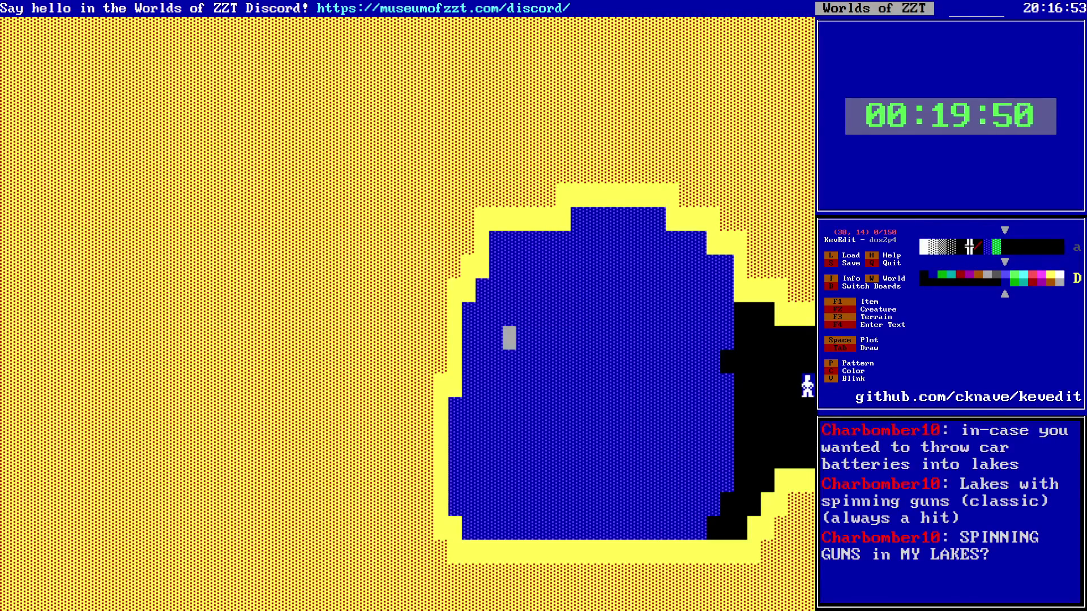
pyautogui.press('Right')
pyautogui.press('Right')
pyautogui.press('Right')
pyautogui.press('Right')
pyautogui.press('Down')
pyautogui.press('Tab')
pyautogui.press('Left')
pyautogui.press('Left')
pyautogui.press('Left')
pyautogui.press('Up')
pyautogui.press('Left')
pyautogui.press('Left')
pyautogui.press('Left')
pyautogui.press('Left')
pyautogui.press('Up')
pyautogui.press('Left')
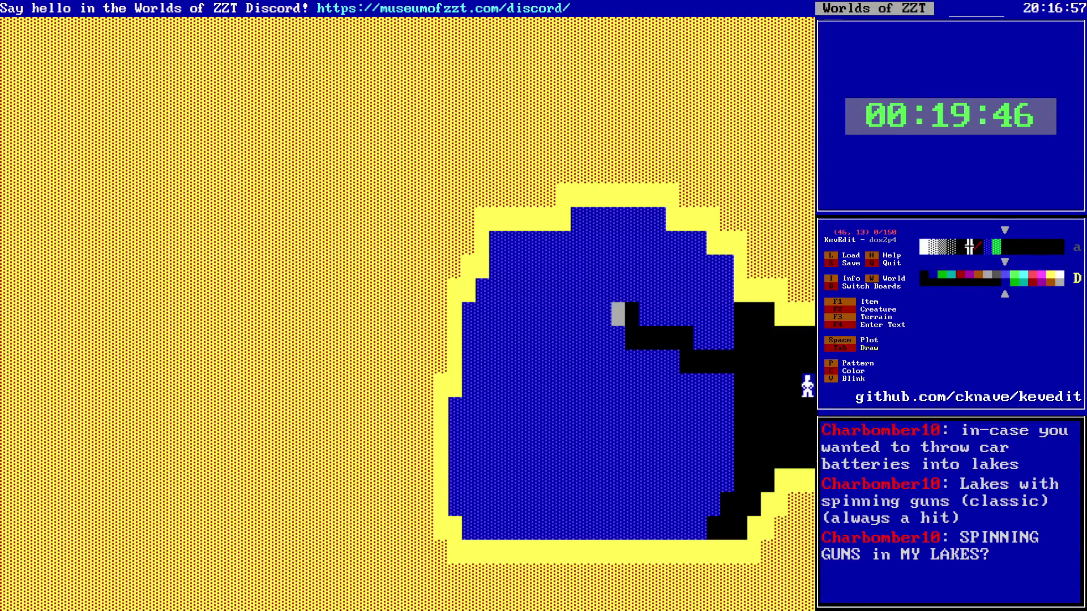
pyautogui.press('Left')
pyautogui.press('Left')
pyautogui.press('Left')
pyautogui.press('Left')
pyautogui.press('Up')
pyautogui.press('Up')
pyautogui.press('Up')
pyautogui.press('Tab')
pyautogui.press('Down')
pyautogui.press('Down')
pyautogui.press('Down')
pyautogui.press('Down')
pyautogui.press('Down')
pyautogui.press('Down')
pyautogui.press('Right')
pyautogui.press('Right')
pyautogui.press('Right')
pyautogui.press('Right')
pyautogui.press('Right')
pyautogui.press('Right')
pyautogui.press('Tab')
pyautogui.press('Left')
pyautogui.press('Left')
pyautogui.press('Left')
pyautogui.press('Left')
pyautogui.press('Left')
pyautogui.press('Up')
pyautogui.press('Left')
pyautogui.press('Left')
pyautogui.press('Left')
pyautogui.press('Left')
pyautogui.press('Down')
pyautogui.press('Down')
pyautogui.press('Down')
pyautogui.press('Left')
pyautogui.press('Left')
pyautogui.press('Left')
pyautogui.press('Left')
pyautogui.press('Left')
pyautogui.press('Left')
pyautogui.press('Left')
pyautogui.press('Left')
pyautogui.press('Left')
pyautogui.press('Up')
pyautogui.press('Left')
pyautogui.press('Left')
pyautogui.press('Tab')
pyautogui.press('Right')
pyautogui.press('Right')
pyautogui.press('Right')
pyautogui.press('Right')
pyautogui.press('Right')
pyautogui.press('Right')
pyautogui.press('Down')
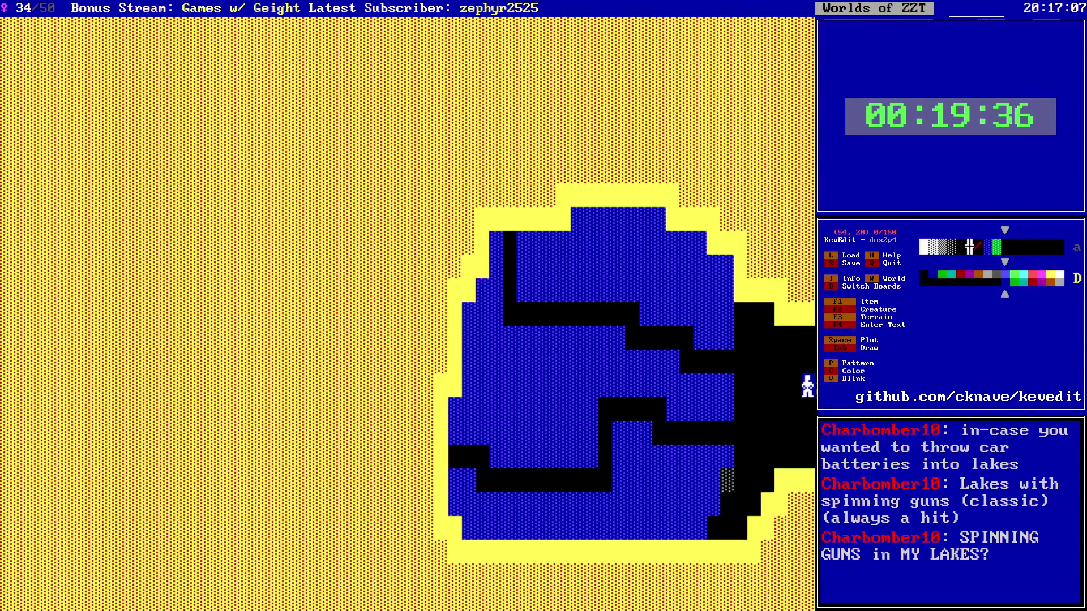
pyautogui.press('Tab')
pyautogui.press('Left')
pyautogui.press('Left')
pyautogui.press('Left')
pyautogui.press('Left')
pyautogui.press('Left')
pyautogui.press('Left')
pyautogui.press('Down')
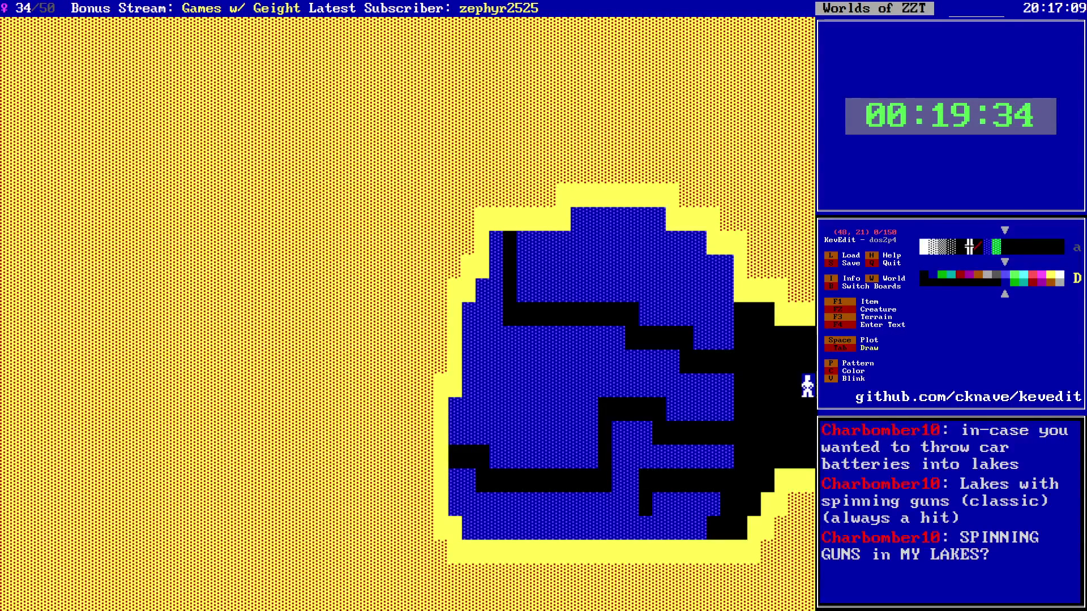
pyautogui.press('Down')
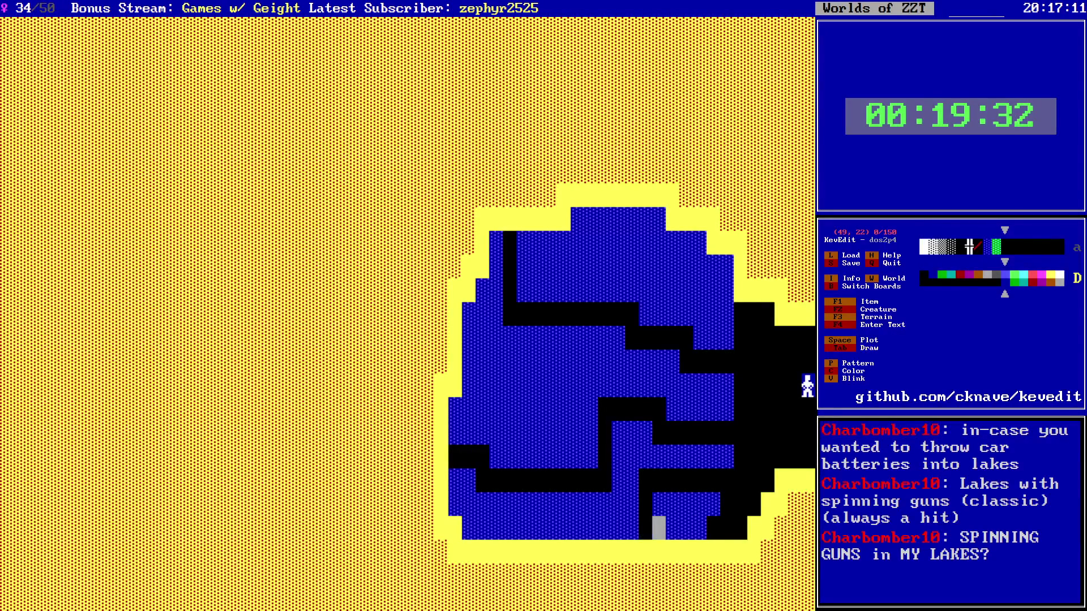
pyautogui.press('Right')
pyautogui.press('Right')
pyautogui.press('Right')
pyautogui.press('Up')
pyautogui.press('Up')
pyautogui.press('s')
pyautogui.press('Return')
pyautogui.hotkey('alt', 'Left')
pyautogui.hotkey('alt', 'Left')
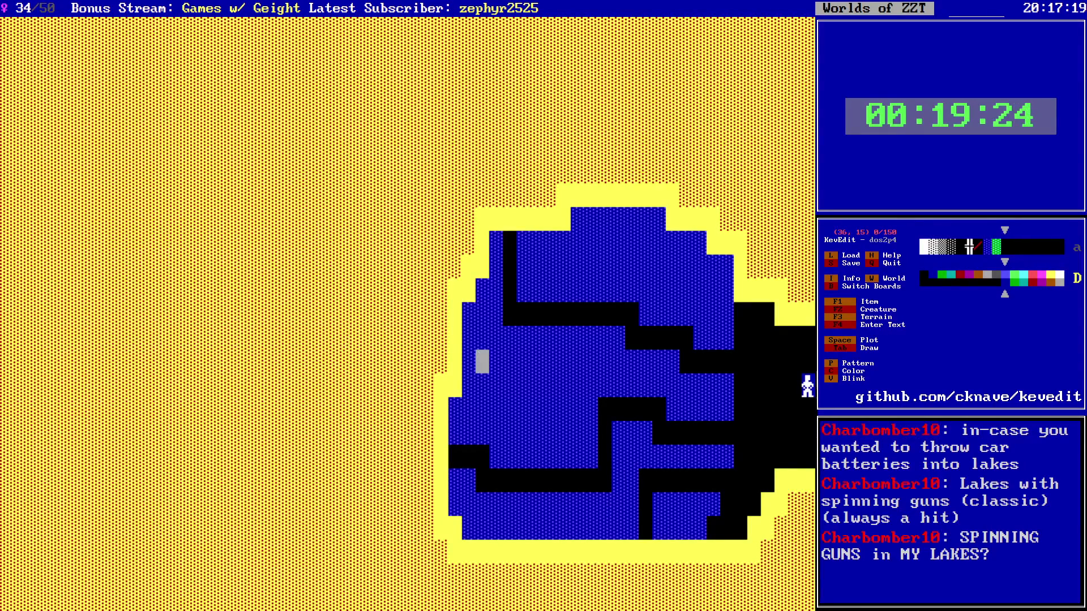
pyautogui.press('Down')
pyautogui.press('Down')
pyautogui.press('Right')
pyautogui.press('Right')
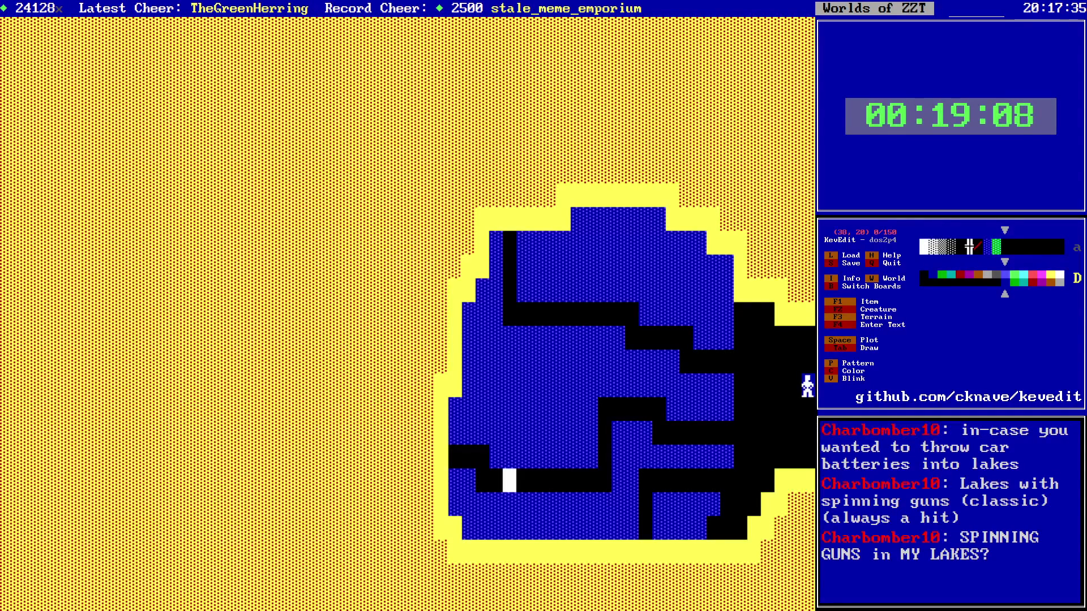
pyautogui.press('f')
# Flood-fill the lower and upper lake water with black.
pyautogui.press('Up')
pyautogui.press('Up')
pyautogui.press('Up')
pyautogui.press('f')
pyautogui.press('Up')
pyautogui.press('Up')
pyautogui.press('Up')
pyautogui.press('f')
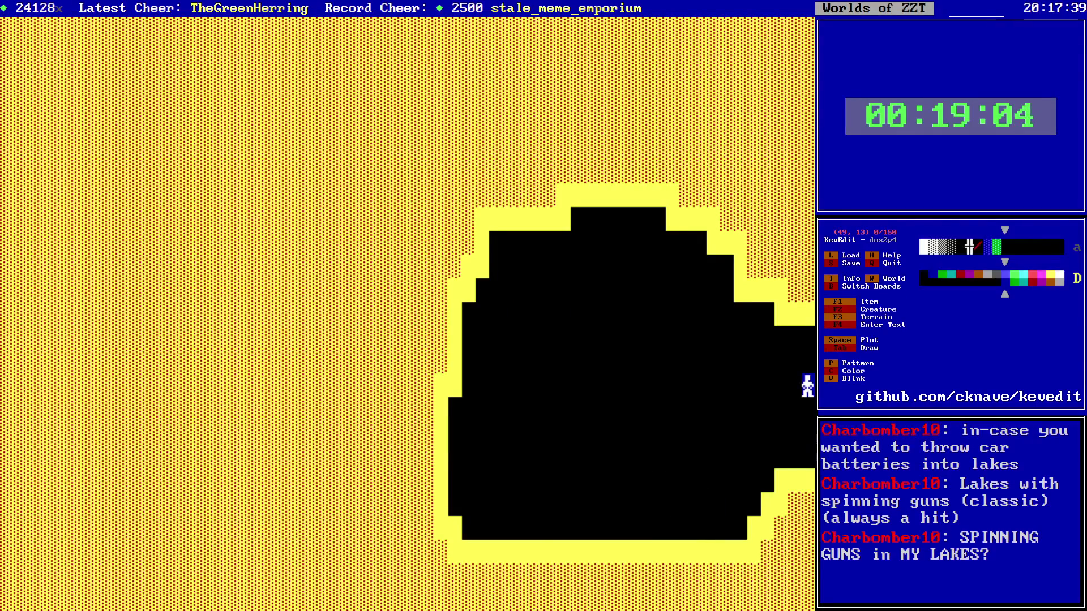
# Retitle the board from 'Da Lake' to 'Bugs' in the board info.
pyautogui.press('i')
pyautogui.press('Return')
pyautogui.press('BackSpace')
pyautogui.press('BackSpace')
pyautogui.press('BackSpace')
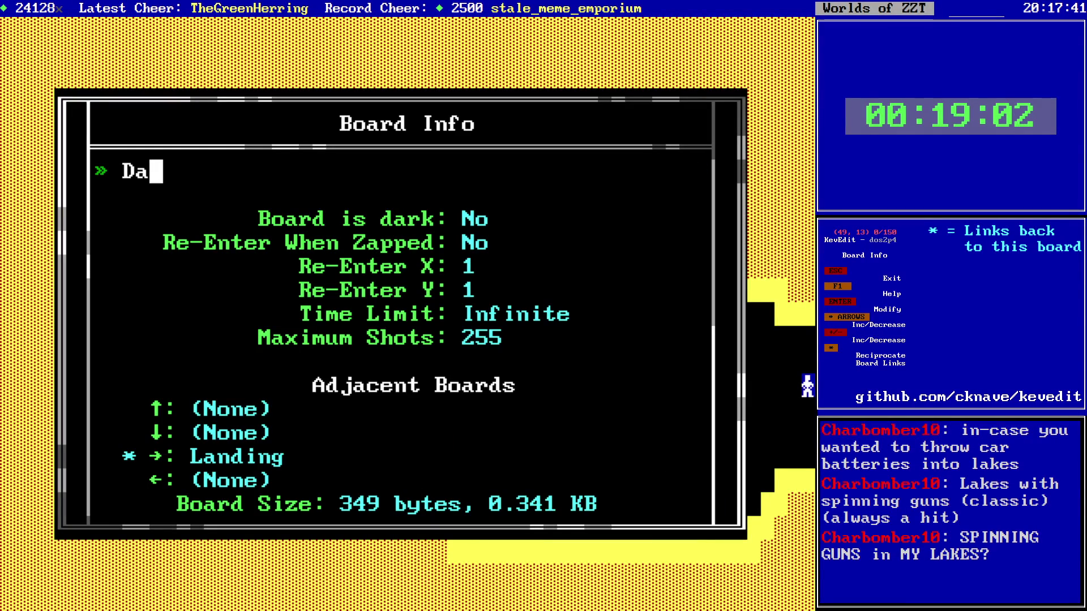
pyautogui.write('Bug')
pyautogui.press('Return')
pyautogui.press('Escape')
# Switch to the Above the city board and open the monitor object's program text.
pyautogui.press('pagedown')
pyautogui.press('pagedown')
pyautogui.press('pagedown')
pyautogui.press('pageup')
pyautogui.press('Left')
pyautogui.press('Left')
pyautogui.press('Left')
pyautogui.press('Up')
pyautogui.press('Up')
pyautogui.press('Up')
pyautogui.press('Right')
pyautogui.press('Up')
pyautogui.press('Right')
pyautogui.press('Up')
pyautogui.press('Right')
pyautogui.press('Return')
pyautogui.press('Return')
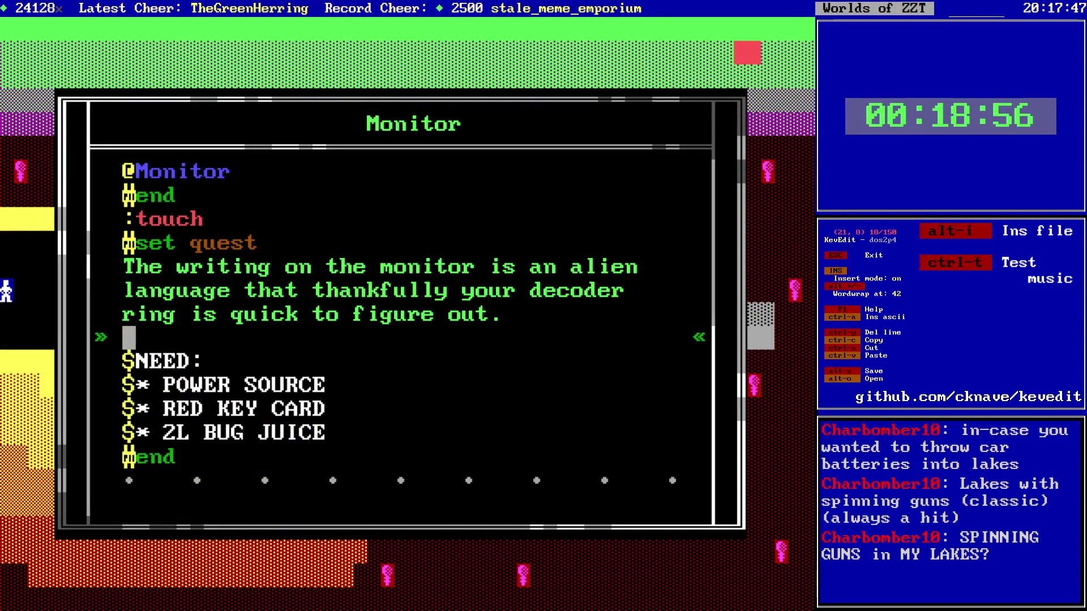
# Delete the POWER SOURCE line and append 'AS FUEL SOURCE' to the 2L BUG JUICE line.
pyautogui.press('Down')
pyautogui.press('Down')
pyautogui.press('Down')
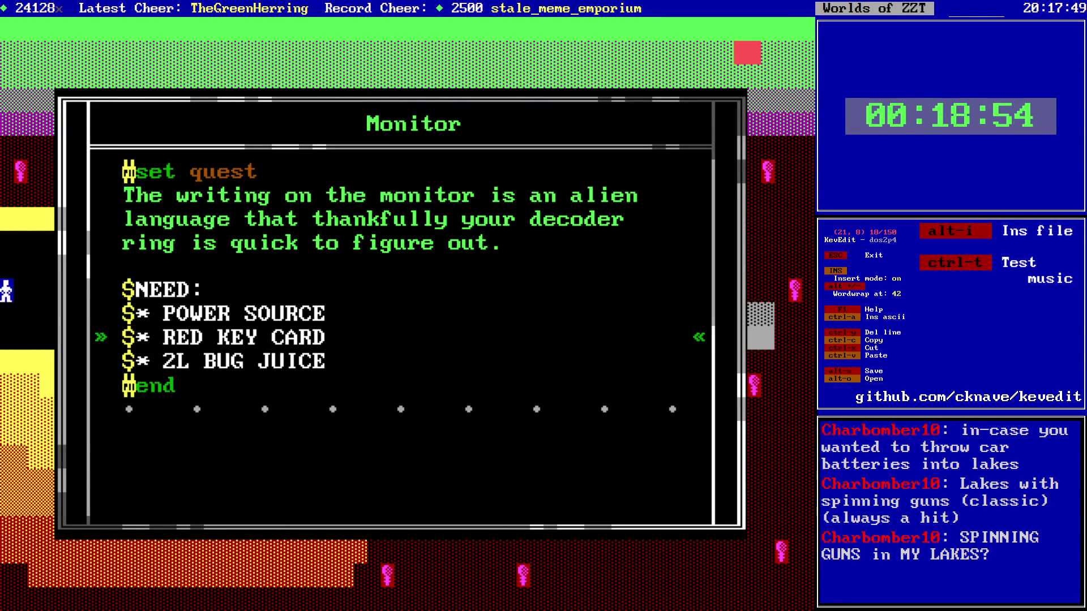
pyautogui.press('Up')
pyautogui.hotkey('ctrl', 'y')
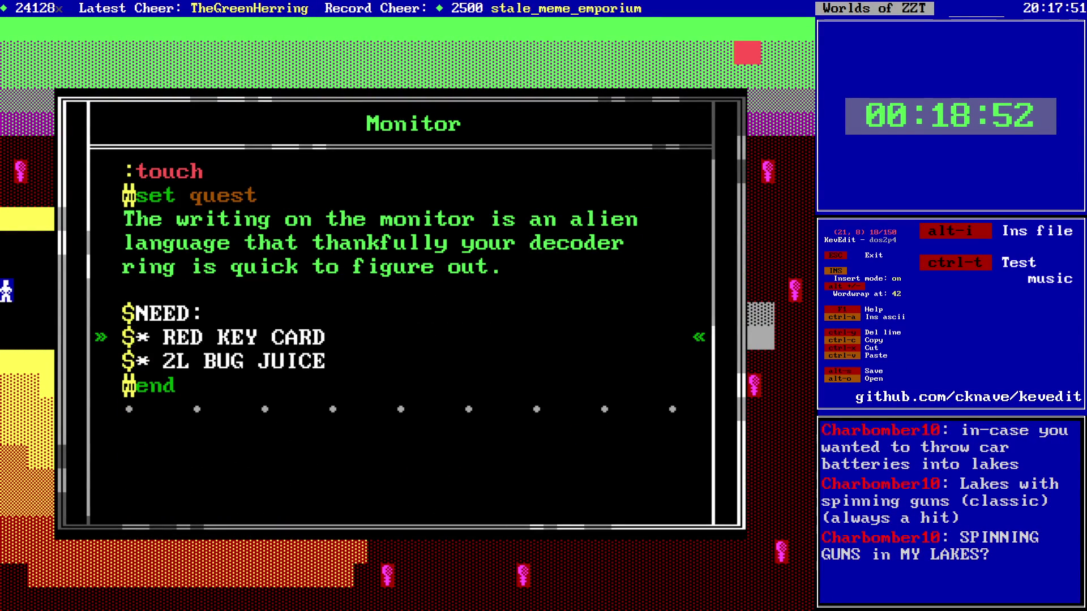
pyautogui.press('Down')
pyautogui.write('AS FUEL SOUR')
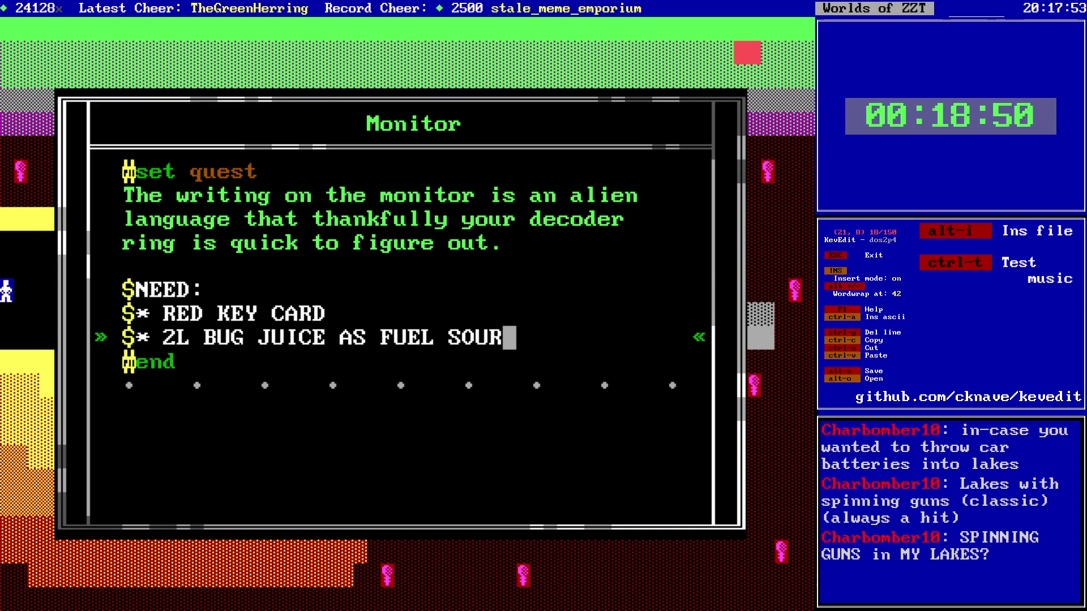
pyautogui.write('CE')
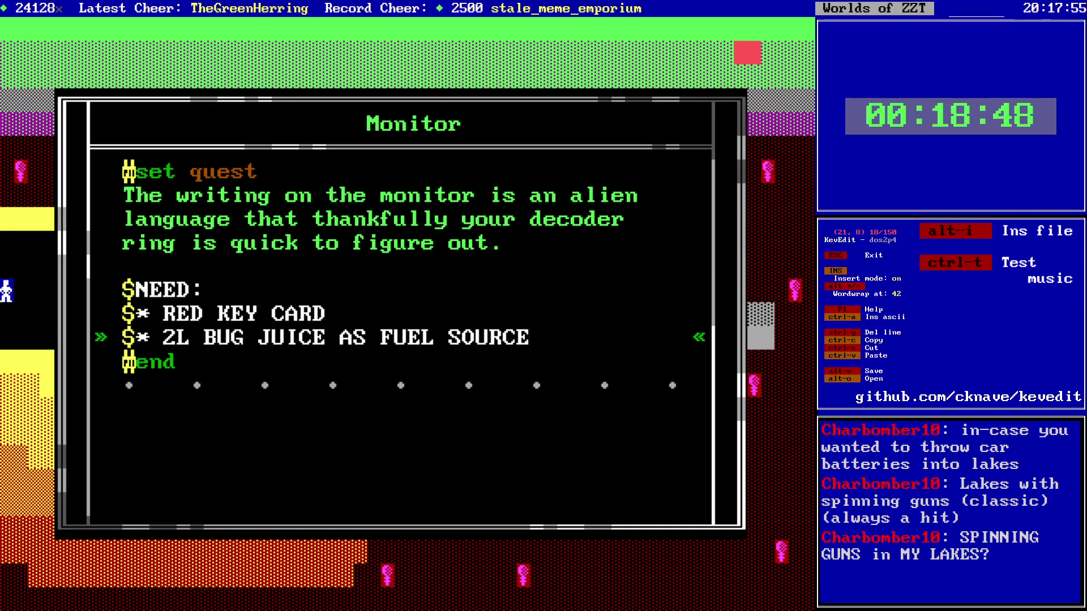
# Close the monitor's program and switch back to the Bugs board, moving toward the cave.
pyautogui.press('Escape')
pyautogui.press('Escape')
pyautogui.press('b')
pyautogui.press('Down')
pyautogui.press('Down')
pyautogui.press('Down')
pyautogui.press('Return')
pyautogui.hotkey('shift', 'Down')
pyautogui.hotkey('shift', 'Right')
pyautogui.hotkey('shift', 'Right')
pyautogui.hotkey('shift', 'Down')
pyautogui.press('Right')
pyautogui.press('Right')
pyautogui.press('Right')
pyautogui.press('Right')
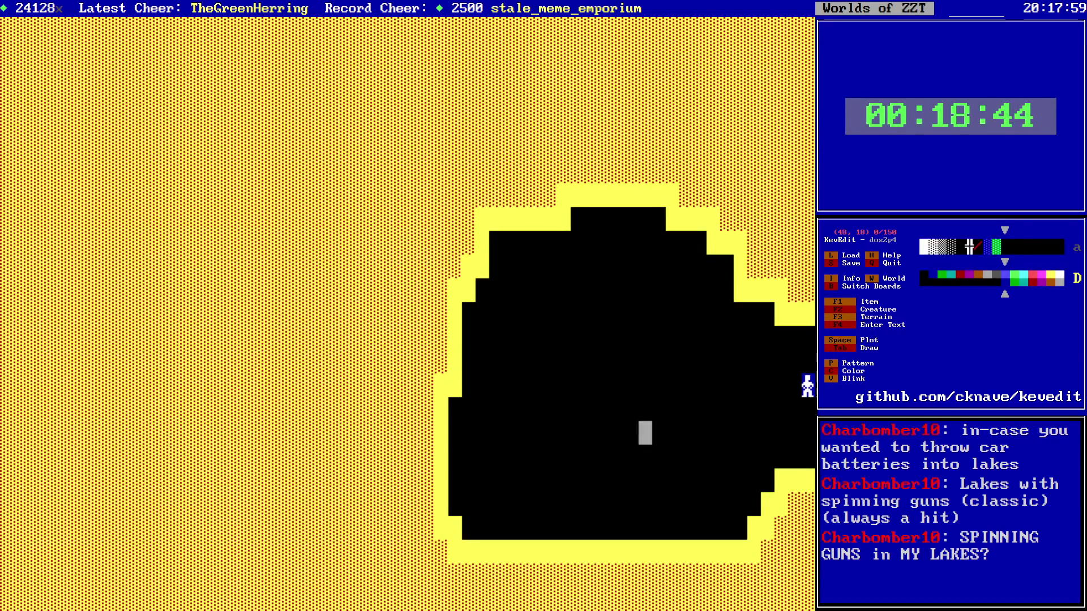
pyautogui.press('Left')
pyautogui.press('Left')
pyautogui.press('Left')
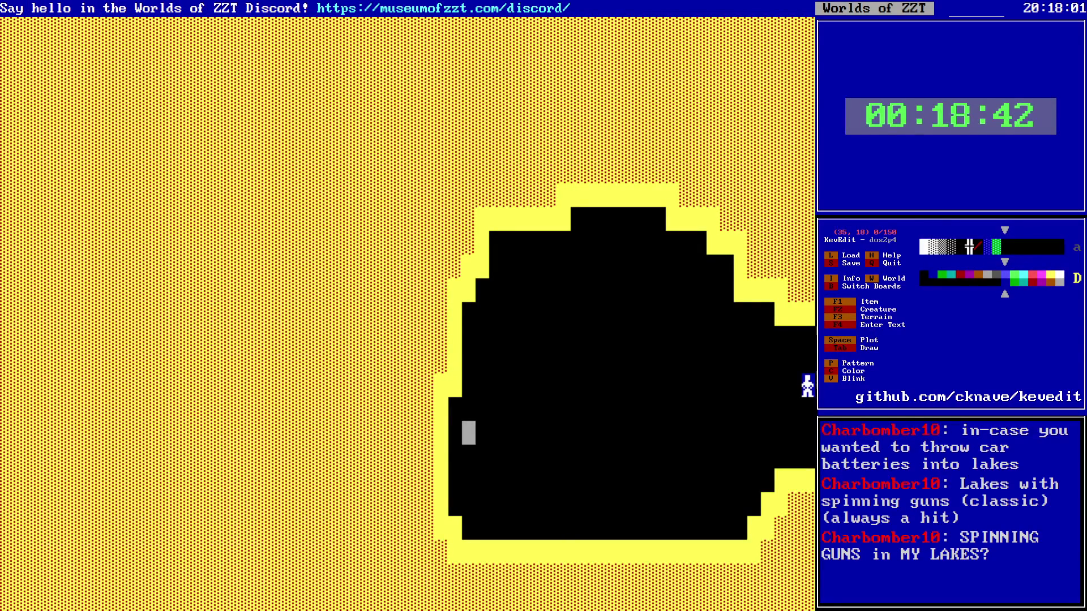
# Place a centipede head in the cave and give it a different shade of green.
pyautogui.press('Down')
pyautogui.press('Right')
pyautogui.press('Right')
pyautogui.press('Right')
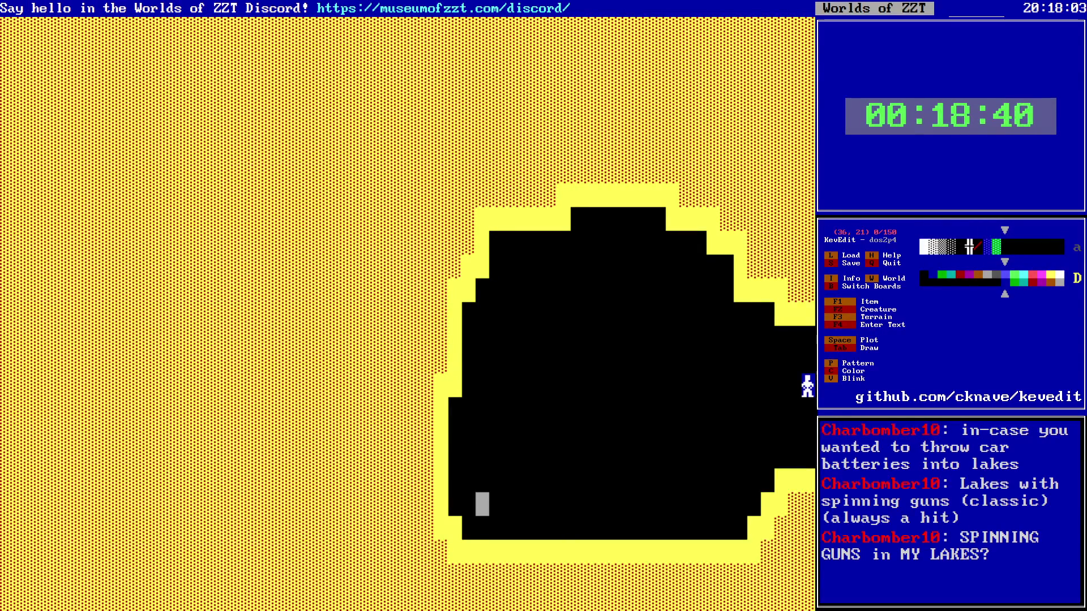
pyautogui.press('F2')
pyautogui.press('g')
pyautogui.press('Right')
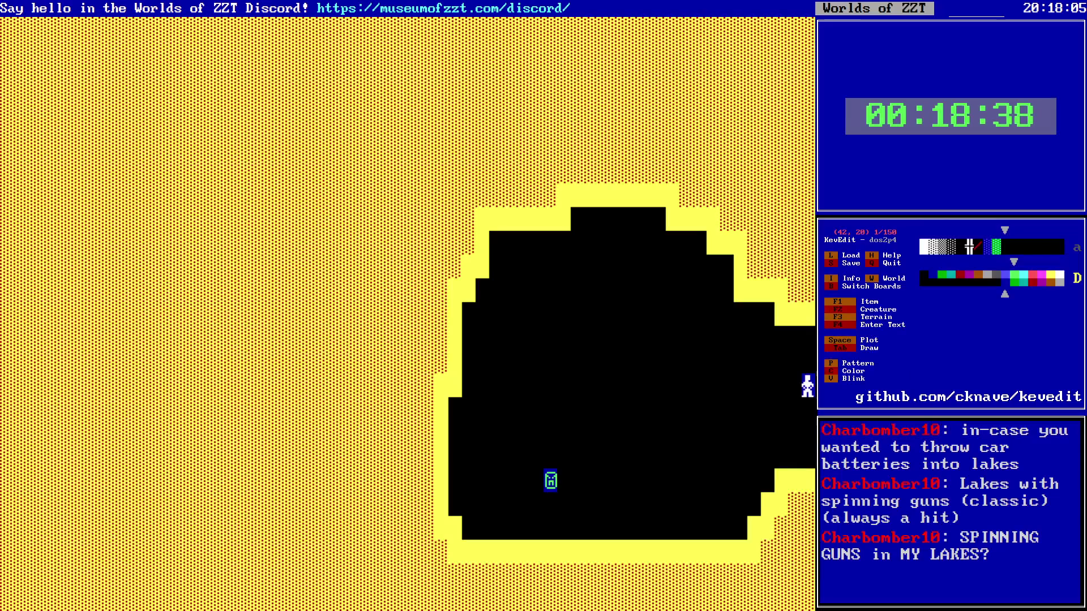
pyautogui.press('c')
pyautogui.press('Left')
pyautogui.press('Return')
# Add three centipede segments trailing behind the head.
pyautogui.press('Left')
pyautogui.press('F2')
pyautogui.press('o')
pyautogui.press('Left')
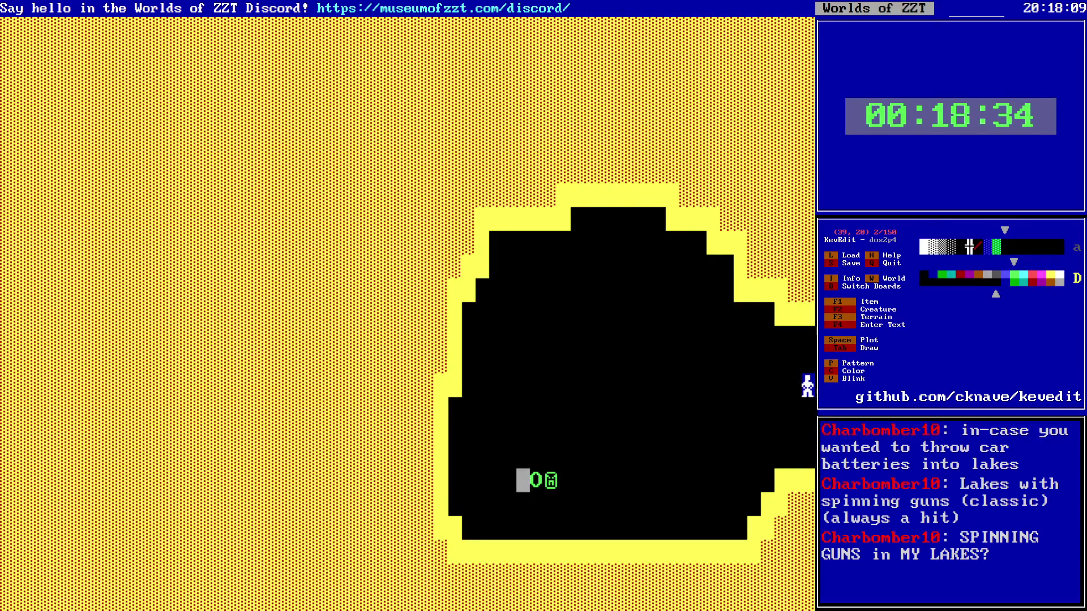
pyautogui.press('space')
pyautogui.press('Left')
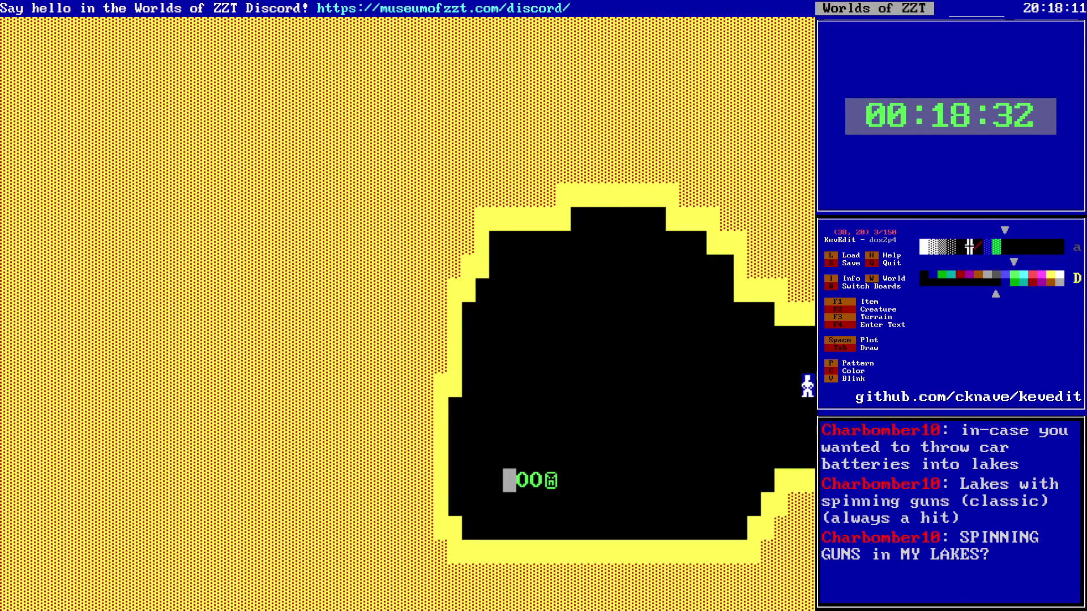
pyautogui.press('F2')
pyautogui.press('Escape')
pyautogui.press('F2')
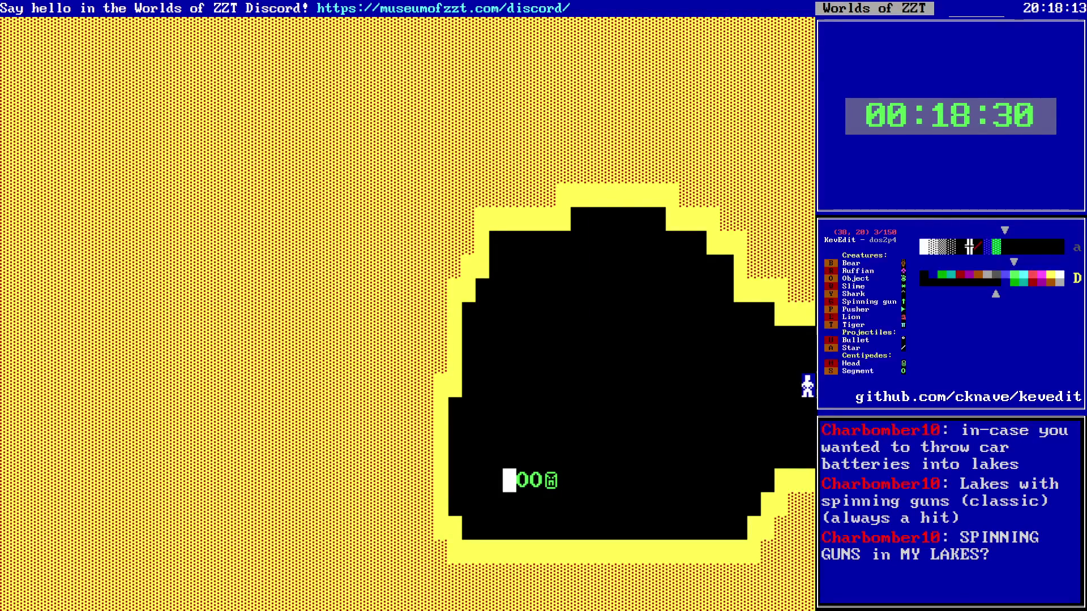
pyautogui.press('o')
pyautogui.press('Up')
pyautogui.press('Right')
# Lower the centipede head's Deviance in its settings.
pyautogui.press('F2')
pyautogui.press('Escape')
pyautogui.press('Right')
pyautogui.press('Right')
pyautogui.press('Right')
pyautogui.press('Down')
pyautogui.press('Left')
pyautogui.press('Left')
pyautogui.press('Left')
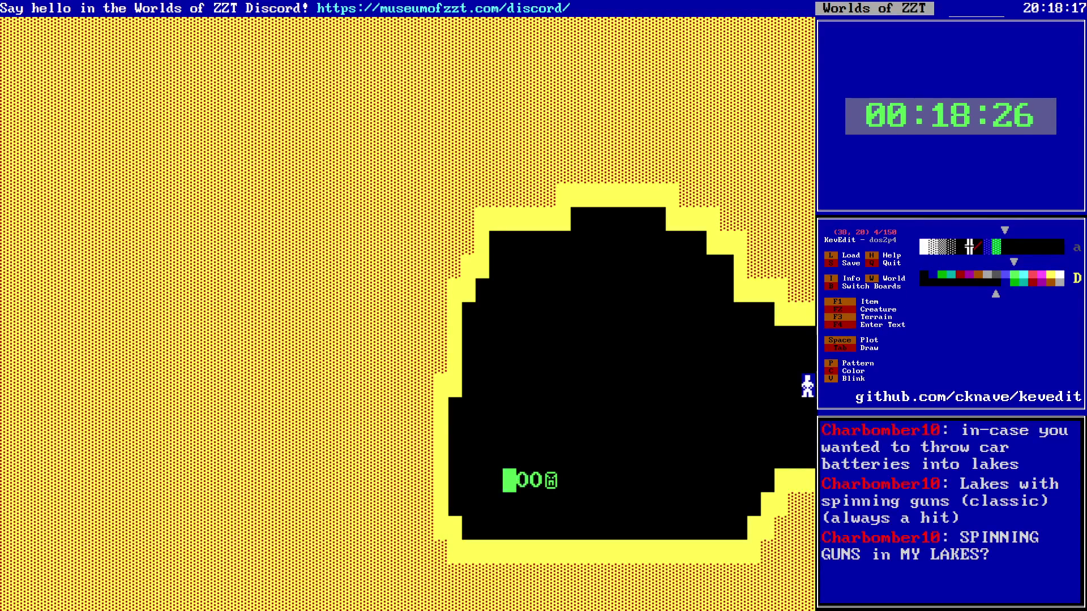
pyautogui.press('Return')
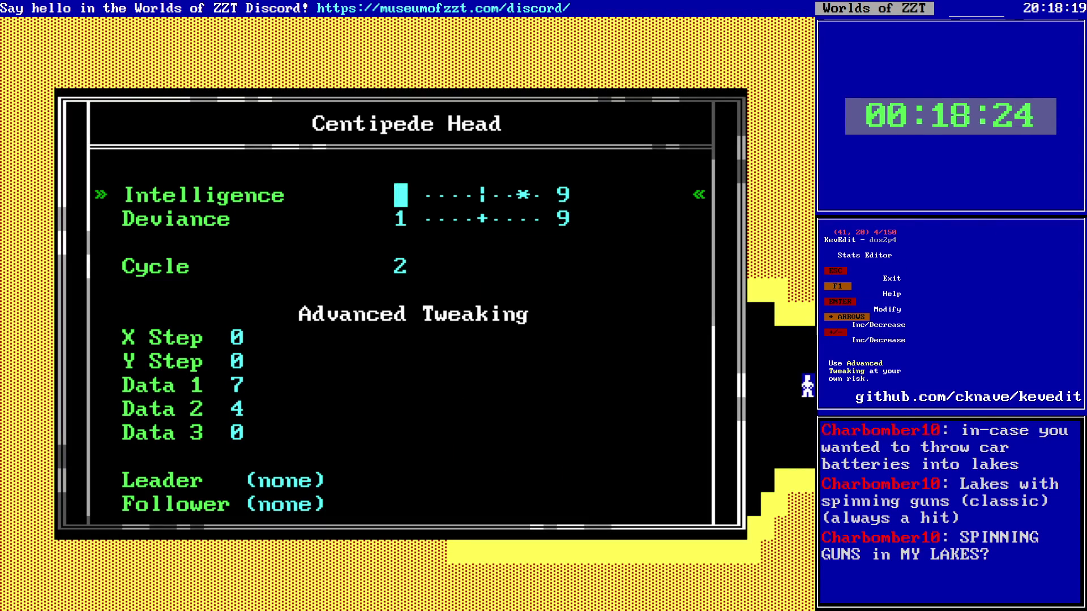
pyautogui.press('Down')
pyautogui.press('Left')
pyautogui.press('Left')
pyautogui.press('Escape')
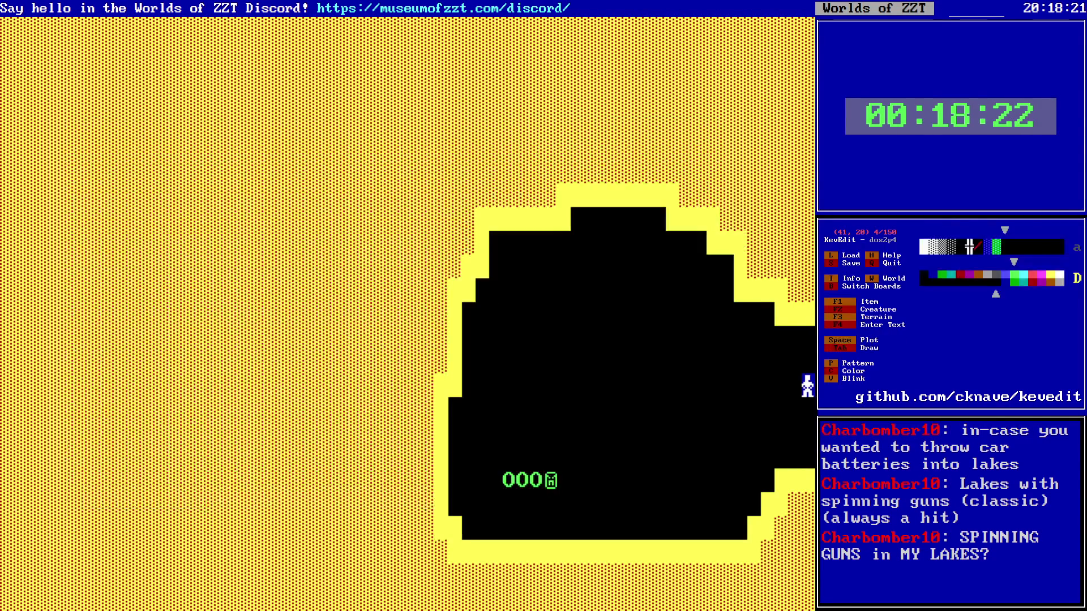
# Copy the whole centipede and drop a pasted copy elsewhere in the cave.
pyautogui.hotkey('shift', 'Left')
pyautogui.hotkey('shift', 'Left')
pyautogui.hotkey('shift', 'Left')
pyautogui.hotkey('ctrl', 'c')
pyautogui.hotkey('ctrl', 'v')
pyautogui.press('Up')
pyautogui.press('Right')
pyautogui.press('Up')
pyautogui.press('Right')
# Paste a third centipede near the cave top, then move to the lower-left corner.
pyautogui.press('Up')
pyautogui.press('Left')
pyautogui.press('Left')
pyautogui.press('Down')
pyautogui.press('Return')
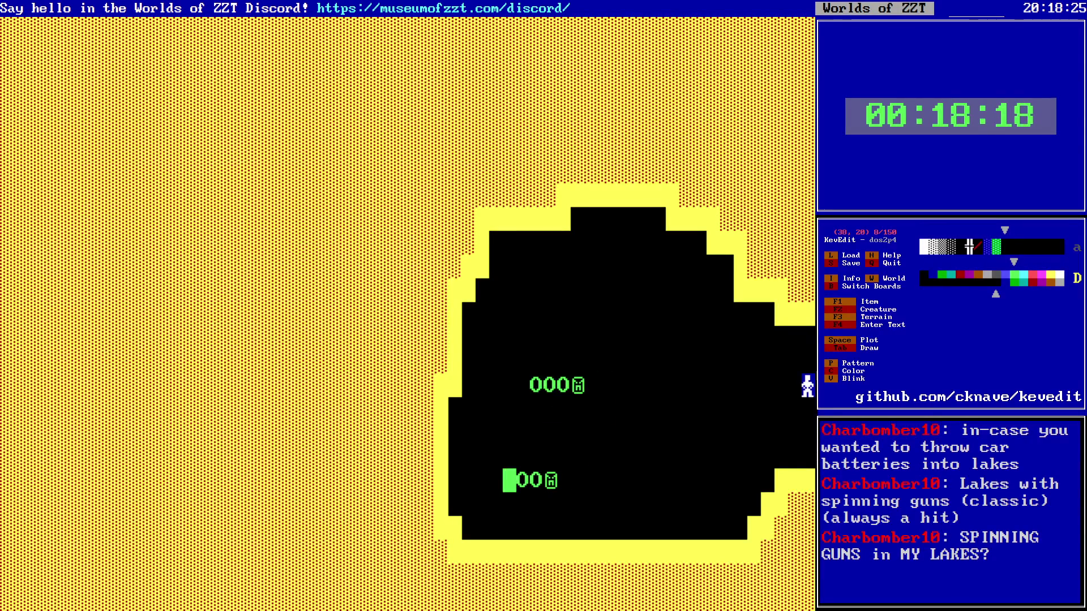
pyautogui.hotkey('ctrl', 'v')
pyautogui.press('Up')
pyautogui.press('Left')
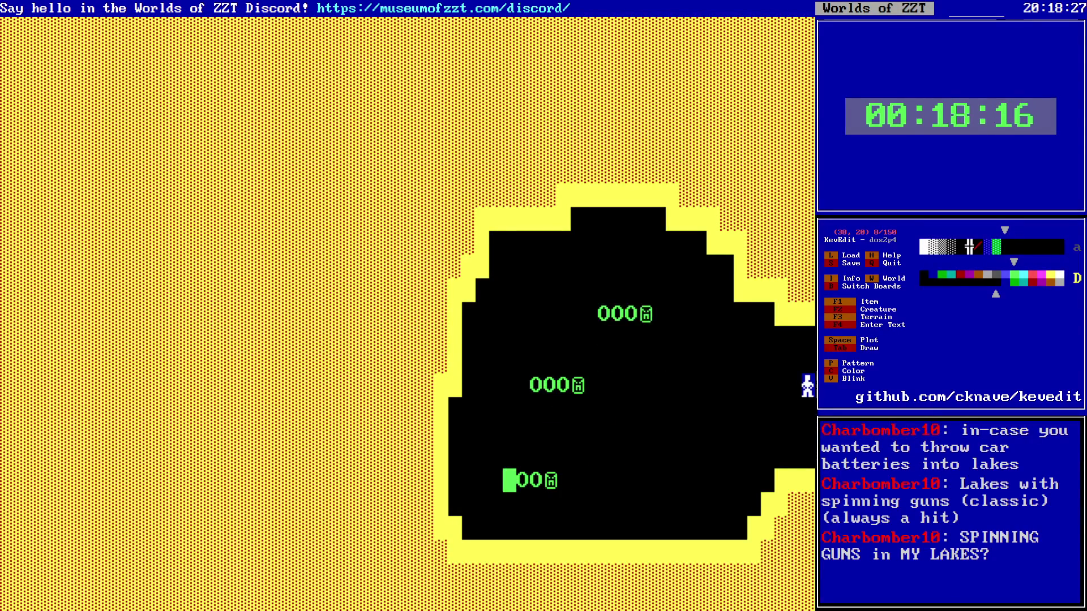
pyautogui.press('Down')
pyautogui.press('Left')
pyautogui.press('Down')
pyautogui.press('Left')
pyautogui.press('Left')
pyautogui.press('Left')
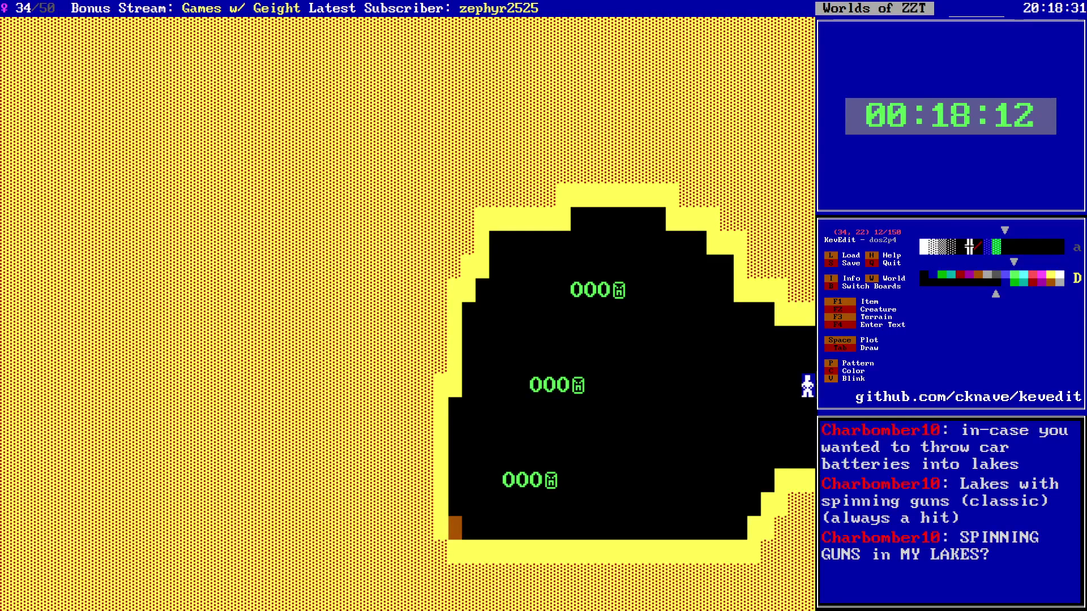
# Trace a new yellow wall leftward and upward from the cave's bottom wall.
pyautogui.press('Down')
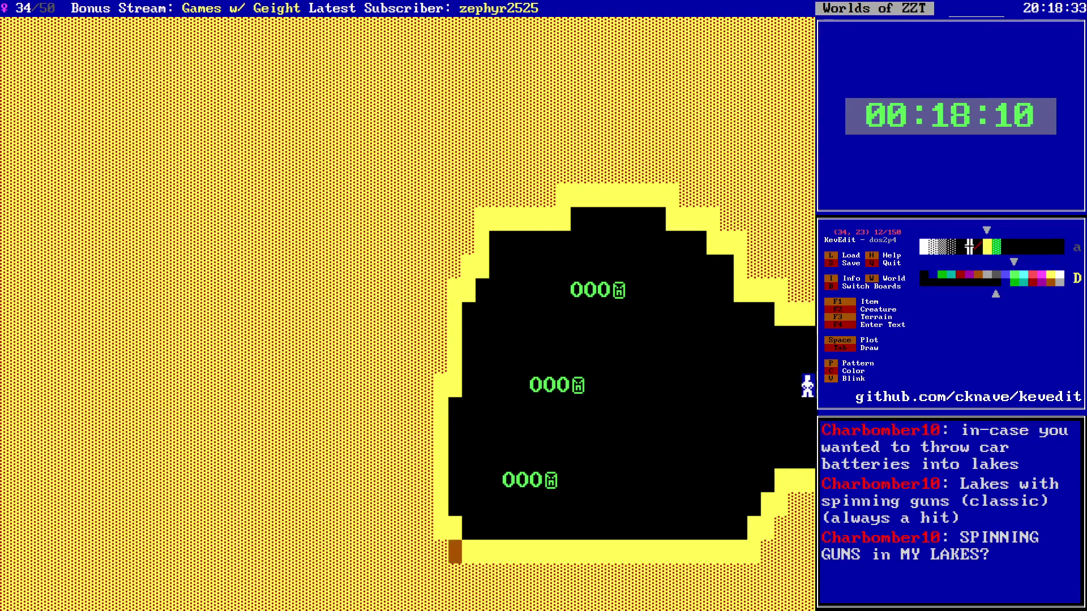
pyautogui.press('Left')
pyautogui.press('Left')
pyautogui.press('Left')
pyautogui.press('Left')
pyautogui.press('Left')
pyautogui.press('Left')
pyautogui.press('Up')
pyautogui.press('Left')
pyautogui.press('Up')
pyautogui.press('Left')
pyautogui.press('Up')
pyautogui.press('Up')
pyautogui.press('Up')
pyautogui.press('Up')
pyautogui.press('Up')
pyautogui.press('Up')
pyautogui.press('Right')
pyautogui.press('Up')
pyautogui.press('Right')
# Run the yellow wall right along the top and erase the old left wall strip.
pyautogui.press('Up')
pyautogui.press('Right')
# Flood-fill the enlarged cave floor black and plot a green tile near its upper left.
pyautogui.press('Up')
pyautogui.press('Up')
pyautogui.press('Up')
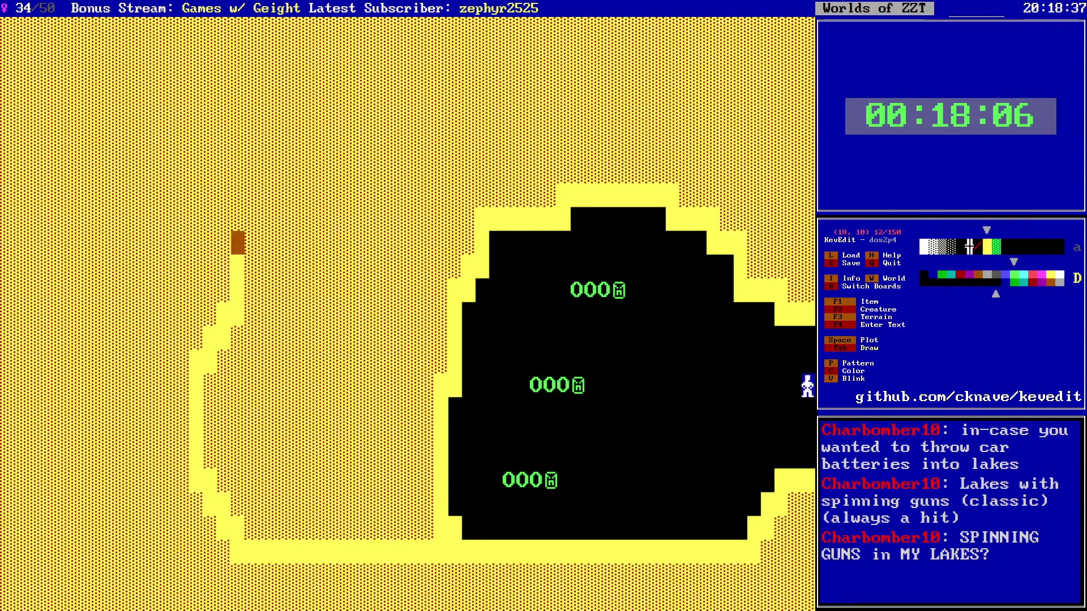
pyautogui.press('Up')
pyautogui.press('Right')
pyautogui.press('Up')
pyautogui.press('Right')
pyautogui.press('Right')
pyautogui.press('Right')
pyautogui.press('Right')
pyautogui.press('Down')
pyautogui.press('Right')
pyautogui.press('Right')
pyautogui.press('Right')
pyautogui.press('Right')
pyautogui.press('Down')
pyautogui.press('Down')
pyautogui.press('Down')
pyautogui.press('Down')
pyautogui.press('Down')
pyautogui.press('Down')
pyautogui.press('Left')
pyautogui.press('Left')
pyautogui.press('Left')
pyautogui.press('Up')
pyautogui.press('Left')
pyautogui.press('f')
pyautogui.press('Up')
pyautogui.press('Up')
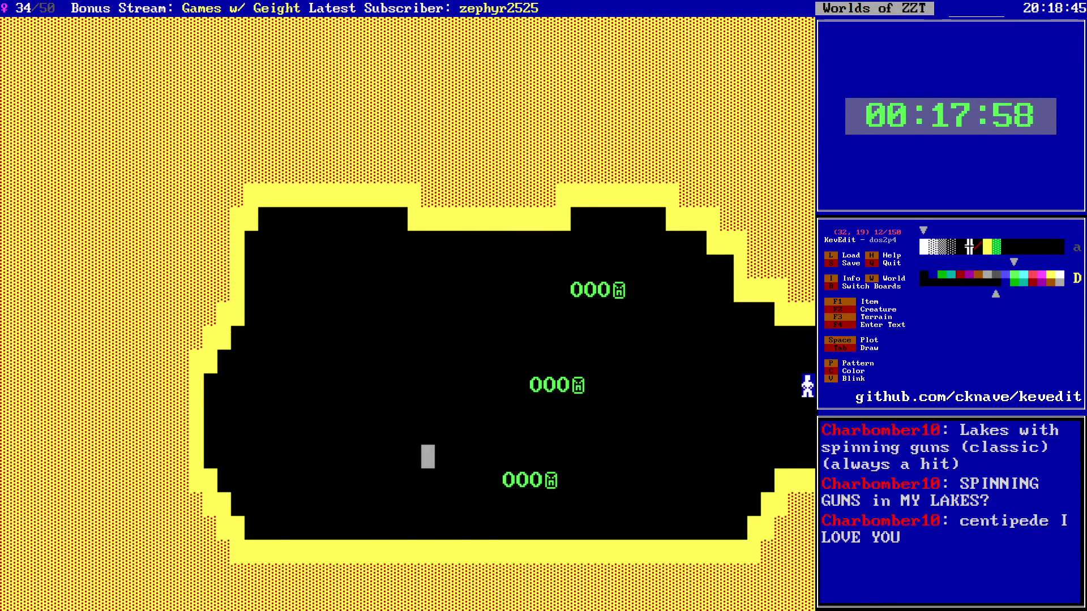
pyautogui.press('Left')
pyautogui.press('Left')
pyautogui.press('Left')
pyautogui.press('Up')
pyautogui.press('Up')
pyautogui.press('Up')
pyautogui.press('Left')
pyautogui.press('Left')
pyautogui.press('Up')
pyautogui.press('Right')
pyautogui.press('Right')
pyautogui.press('space')
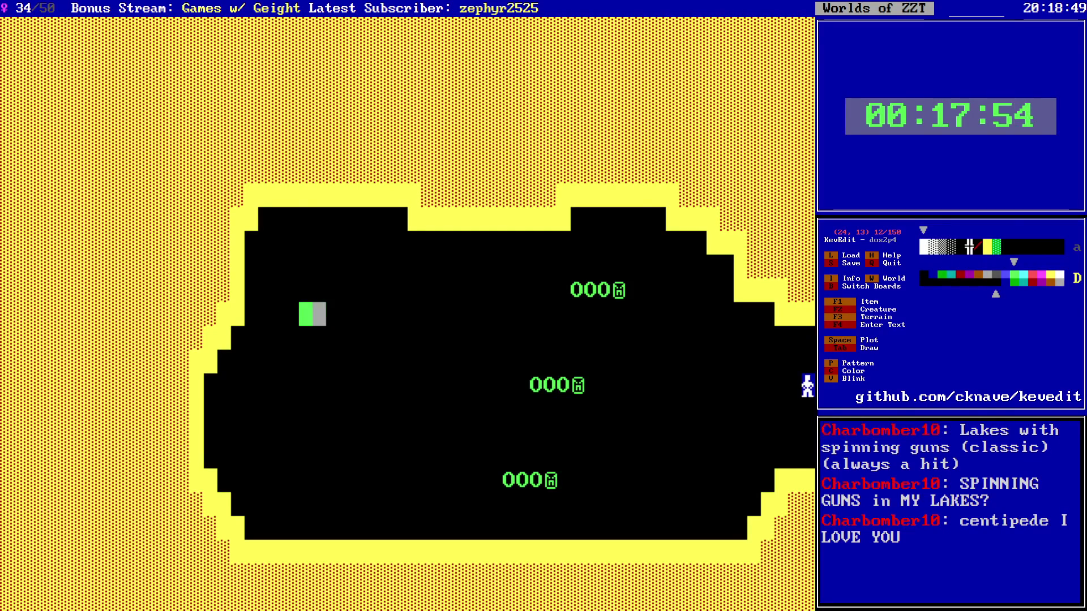
# Plot the green face's left eye lower tile and the right eye.
pyautogui.press('Down')
pyautogui.press('space')
pyautogui.press('Right')
pyautogui.press('Right')
pyautogui.press('Right')
pyautogui.press('space')
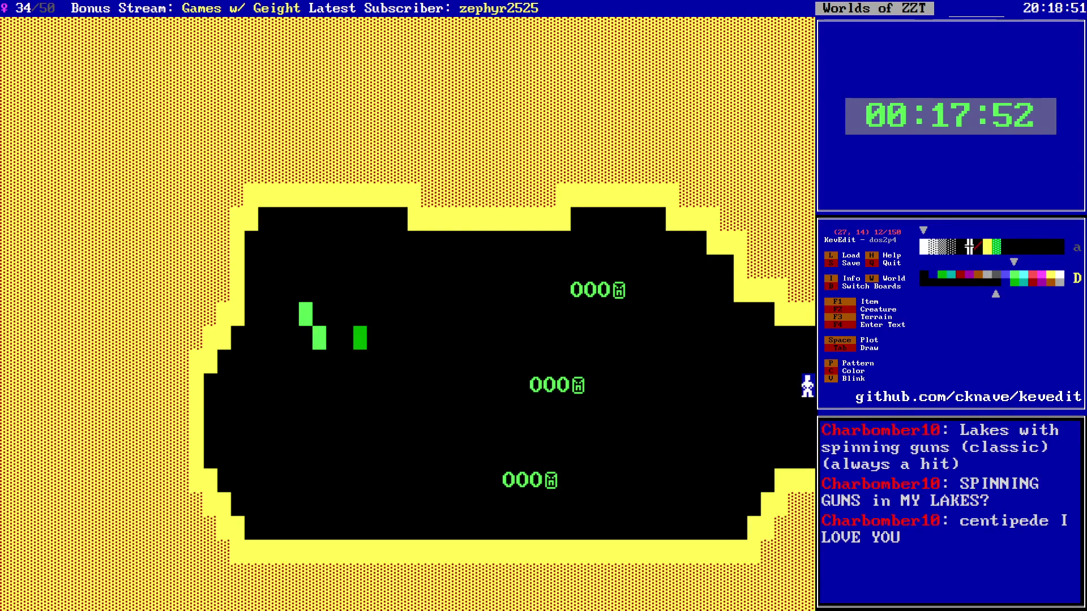
pyautogui.press('Up')
pyautogui.press('Right')
pyautogui.press('space')
pyautogui.press('Up')
pyautogui.press('Right')
pyautogui.press('Right')
# Draw the face's green right side and bottom edge.
pyautogui.press('space')
pyautogui.press('Down')
pyautogui.press('space')
pyautogui.press('Down')
pyautogui.press('space')
pyautogui.press('Down')
pyautogui.press('space')
pyautogui.press('Down')
pyautogui.press('space')
pyautogui.press('Down')
pyautogui.press('Left')
pyautogui.press('space')
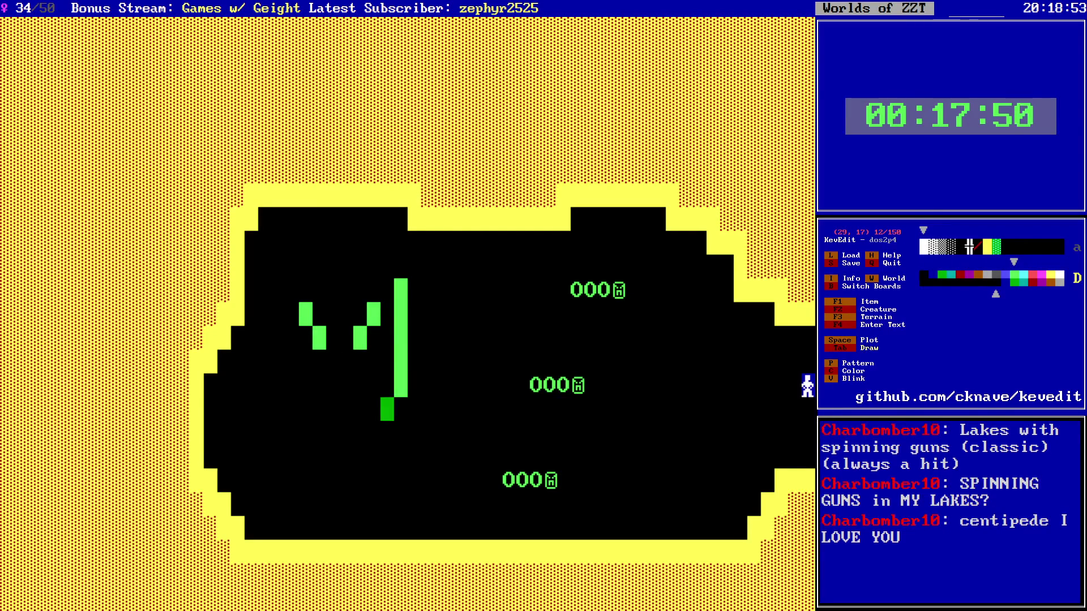
pyautogui.press('Left')
pyautogui.press('space')
pyautogui.press('Left')
pyautogui.press('space')
pyautogui.press('Left')
pyautogui.press('space')
pyautogui.press('Left')
pyautogui.press('space')
pyautogui.press('Left')
pyautogui.press('space')
pyautogui.press('Left')
pyautogui.press('space')
pyautogui.press('Left')
pyautogui.press('space')
# Draw the face's green left side and top edge, closing the corner.
pyautogui.press('Left')
pyautogui.press('Up')
pyautogui.press('space')
pyautogui.press('Up')
pyautogui.press('space')
pyautogui.press('Up')
pyautogui.press('space')
pyautogui.press('Up')
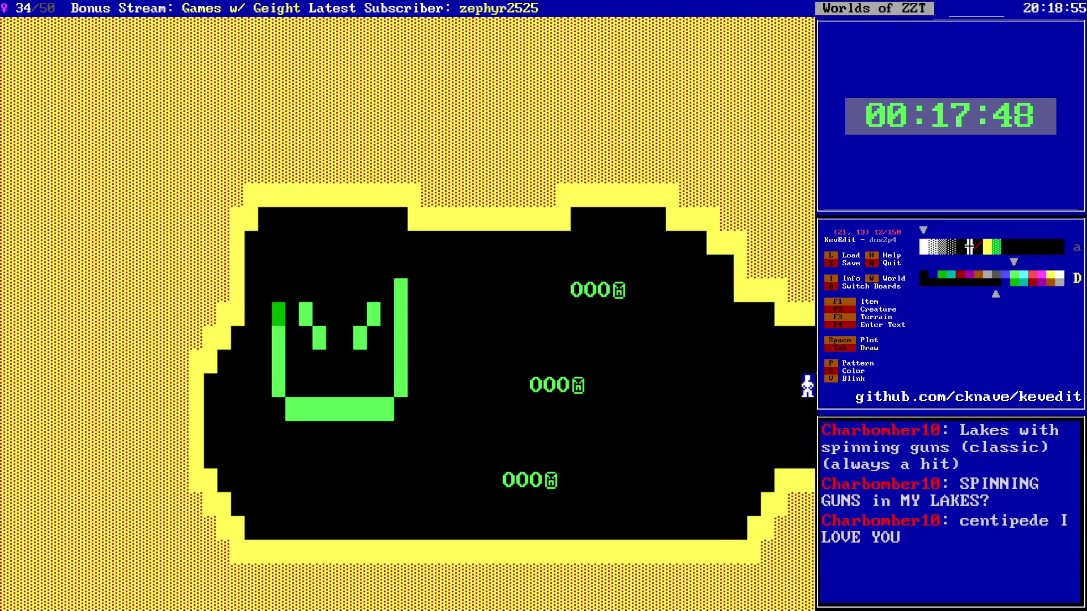
pyautogui.press('space')
pyautogui.press('Up')
pyautogui.press('space')
pyautogui.press('Up')
pyautogui.press('Right')
pyautogui.press('space')
pyautogui.press('Right')
pyautogui.press('space')
pyautogui.press('Right')
pyautogui.press('space')
# Switch the drawing colour to red and repaint the face's eye tiles red.
pyautogui.press('Right')
pyautogui.press('space')
pyautogui.press('Right')
pyautogui.press('space')
pyautogui.press('Right')
pyautogui.press('space')
pyautogui.press('Right')
pyautogui.press('space')
pyautogui.press('Right')
pyautogui.press('space')
pyautogui.press('Down')
pyautogui.press('Down')
pyautogui.press('Down')
pyautogui.press('Left')
pyautogui.press('Left')
pyautogui.press('Left')
pyautogui.press('Left')
pyautogui.press('Left')
pyautogui.press('Down')
pyautogui.press('Down')
pyautogui.press('Right')
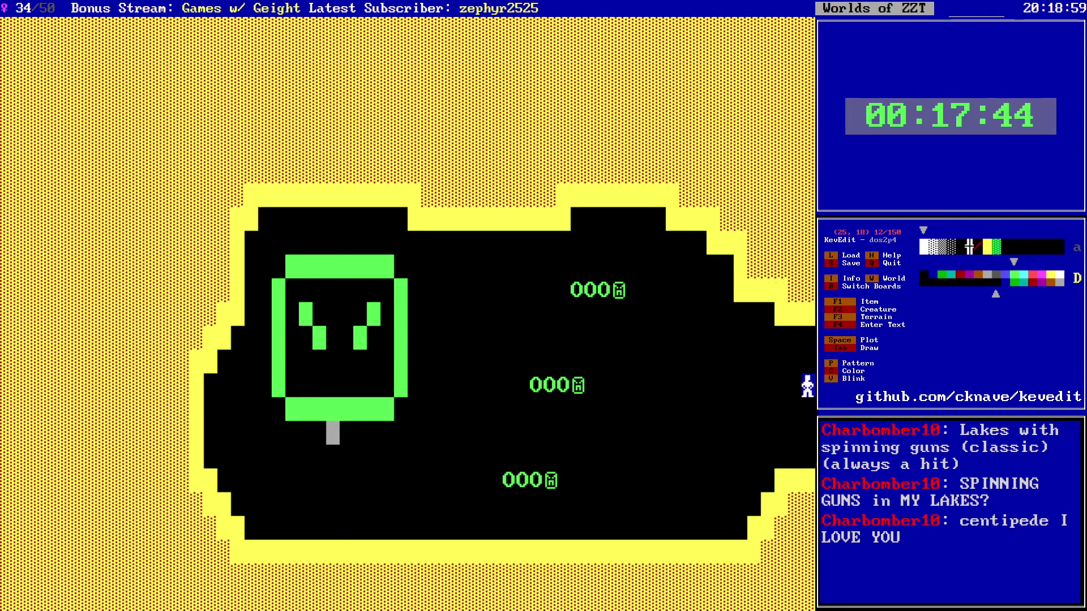
pyautogui.press('Up')
pyautogui.press('Up')
pyautogui.press('Up')
pyautogui.press('Up')
pyautogui.press('Left')
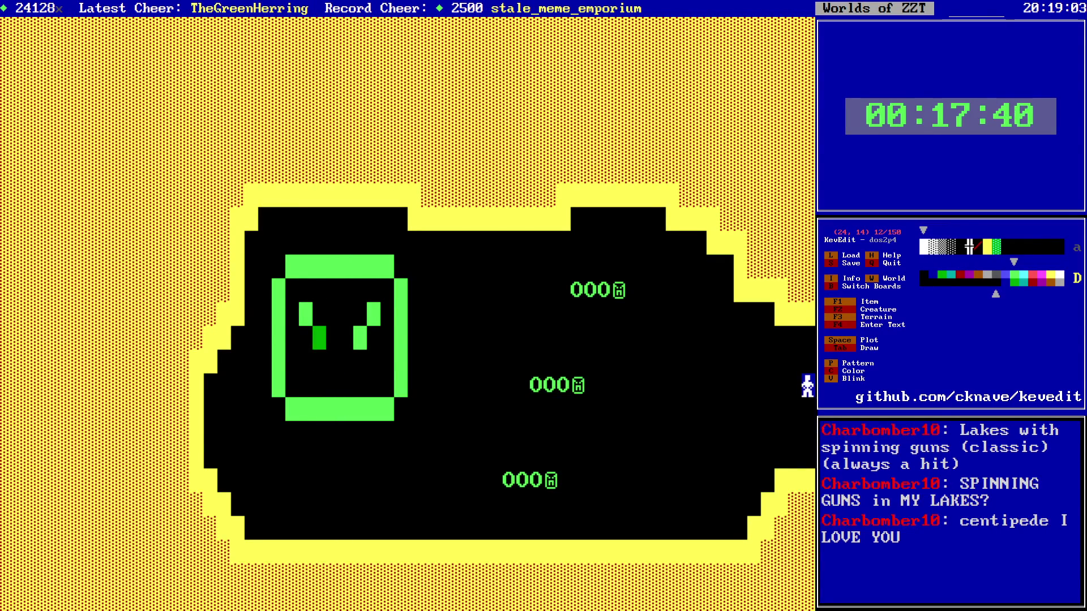
pyautogui.press('Down')
pyautogui.press('Down')
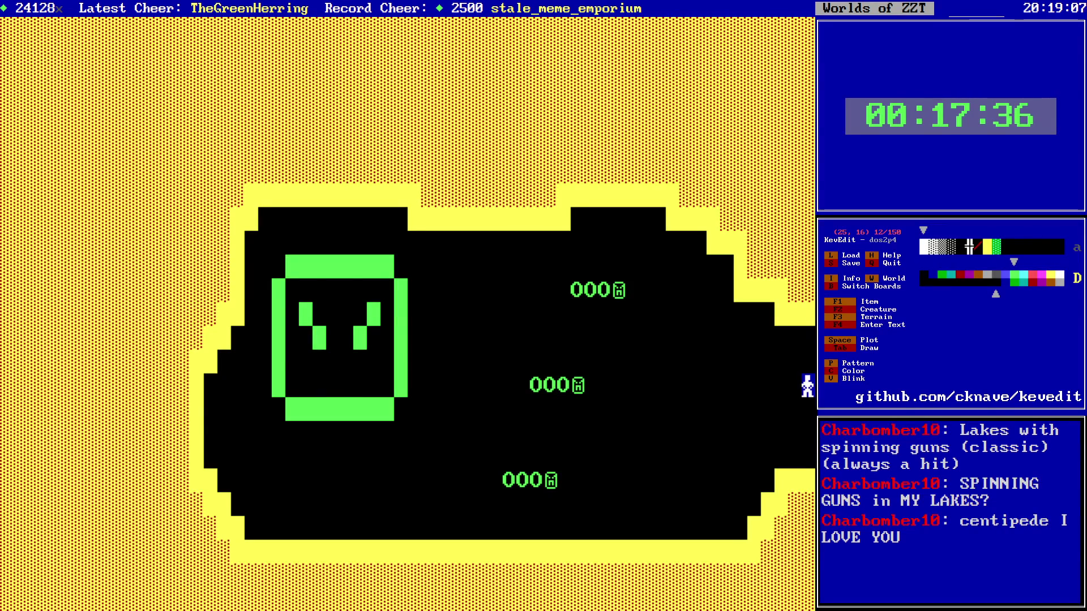
pyautogui.press('c')
pyautogui.press('Left')
pyautogui.press('Up')
pyautogui.press('Up')
pyautogui.press('space')
pyautogui.press('Left')
pyautogui.press('Up')
pyautogui.press('space')
pyautogui.press('Right')
pyautogui.press('Down')
pyautogui.press('Right')
pyautogui.press('Right')
pyautogui.press('Right')
# Place a red object inside the face below the eyes.
pyautogui.press('space')
pyautogui.press('Up')
pyautogui.press('Right')
pyautogui.press('space')
pyautogui.press('Left')
pyautogui.press('Down')
pyautogui.press('Left')
pyautogui.press('Down')
pyautogui.press('Left')
pyautogui.press('Down')
pyautogui.press('s')
pyautogui.press('Return')
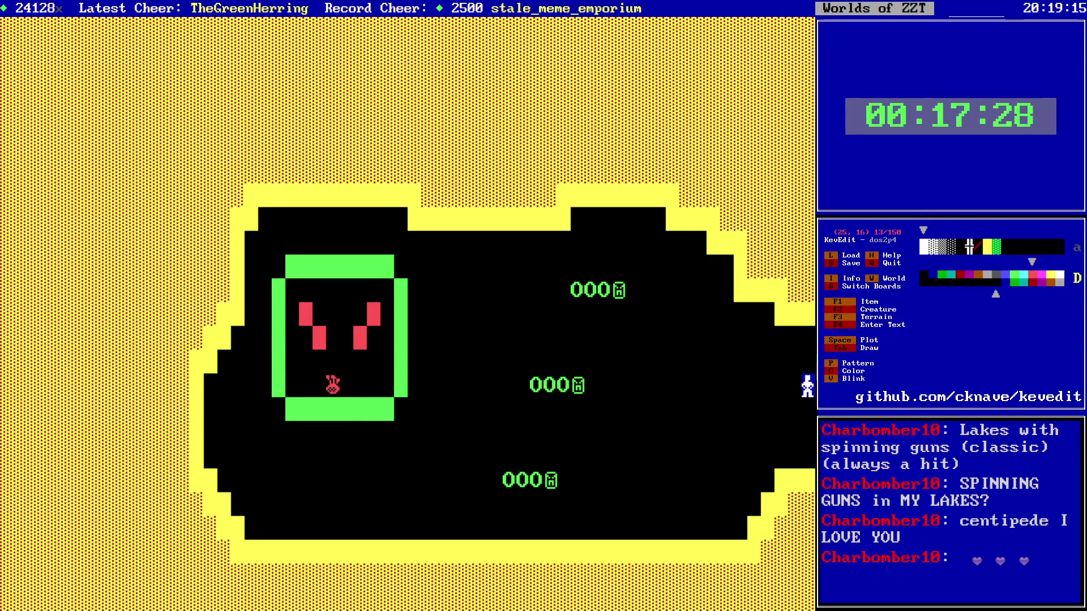
# Choose the character the new red object displays, then return to the board.
pyautogui.press('Return')
pyautogui.press('Up')
pyautogui.press('Left')
pyautogui.press('Up')
pyautogui.press('Left')
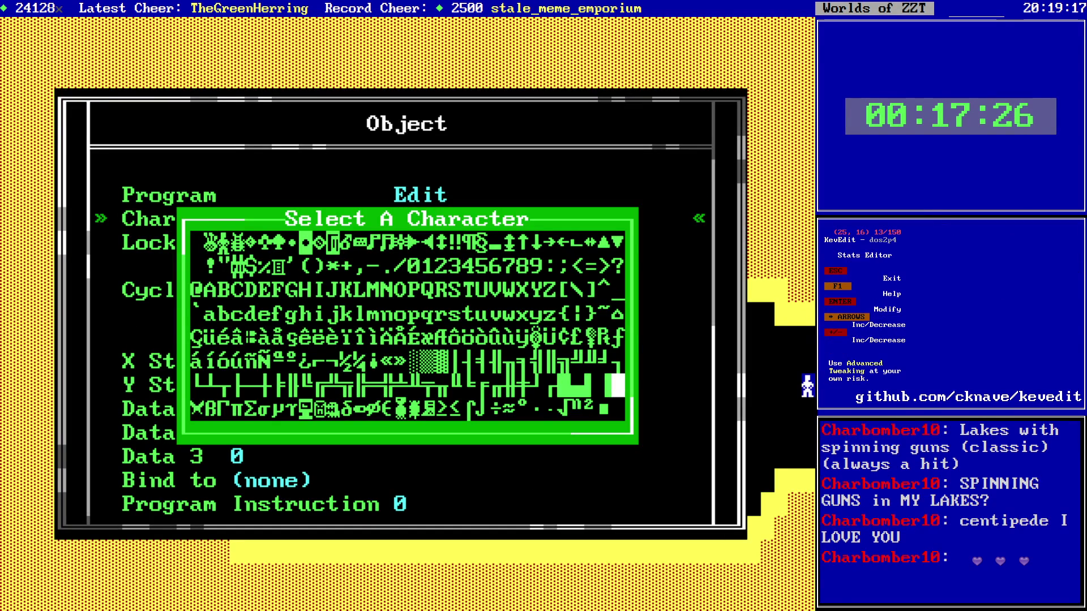
pyautogui.press('Escape')
pyautogui.press('Escape')
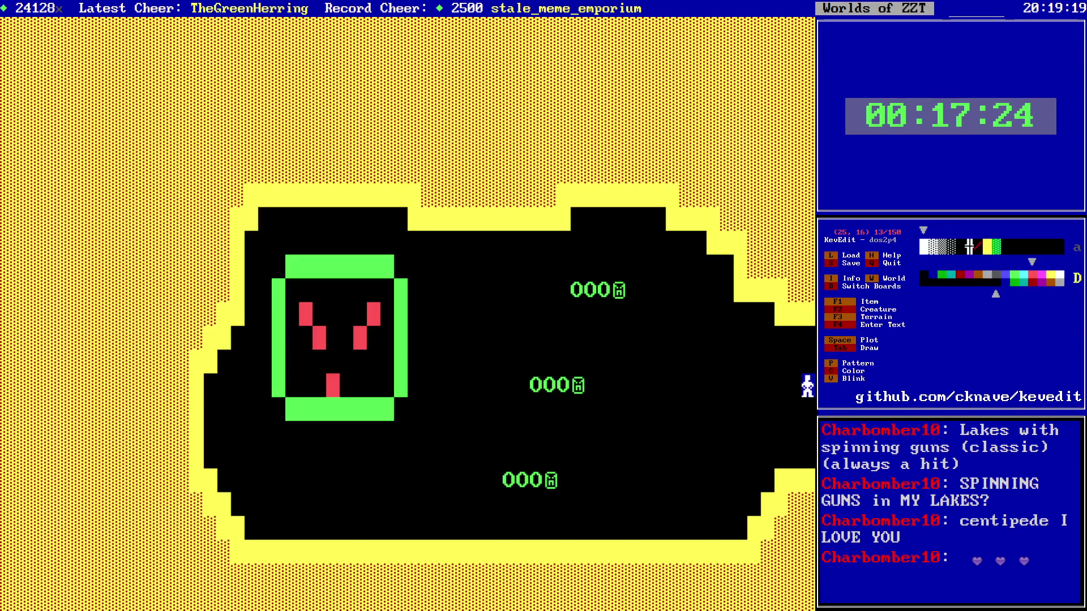
# Plot red mouth cells below the eyes and delete a stray piece.
pyautogui.press('Right')
pyautogui.press('space')
pyautogui.press('Right')
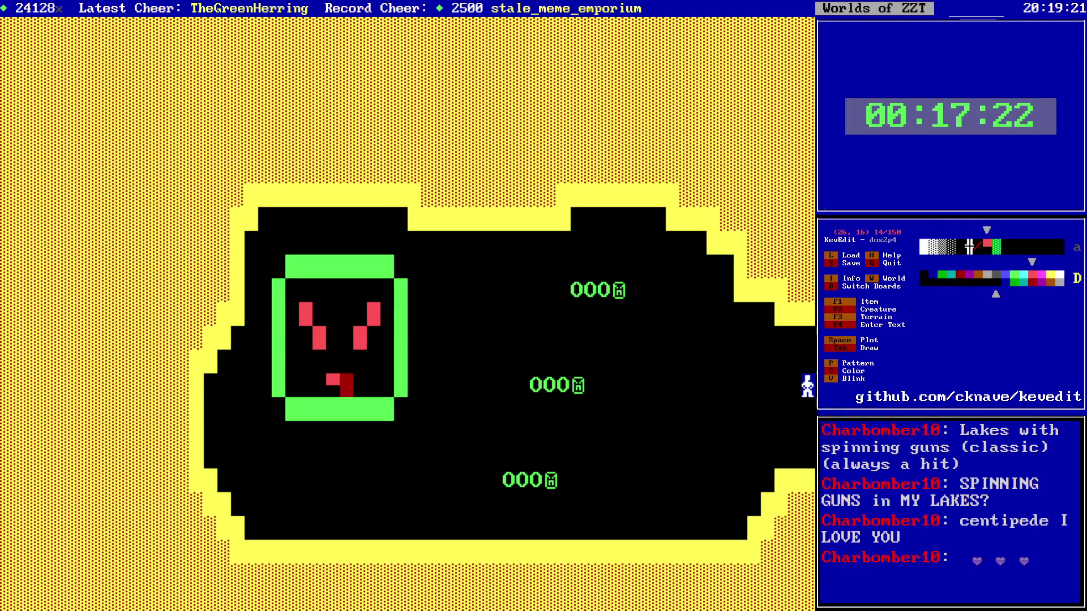
pyautogui.press('Left')
pyautogui.press('space')
pyautogui.press('Right')
pyautogui.press('Right')
pyautogui.press('Right')
pyautogui.press('space')
pyautogui.press('Left')
pyautogui.press('Delete')
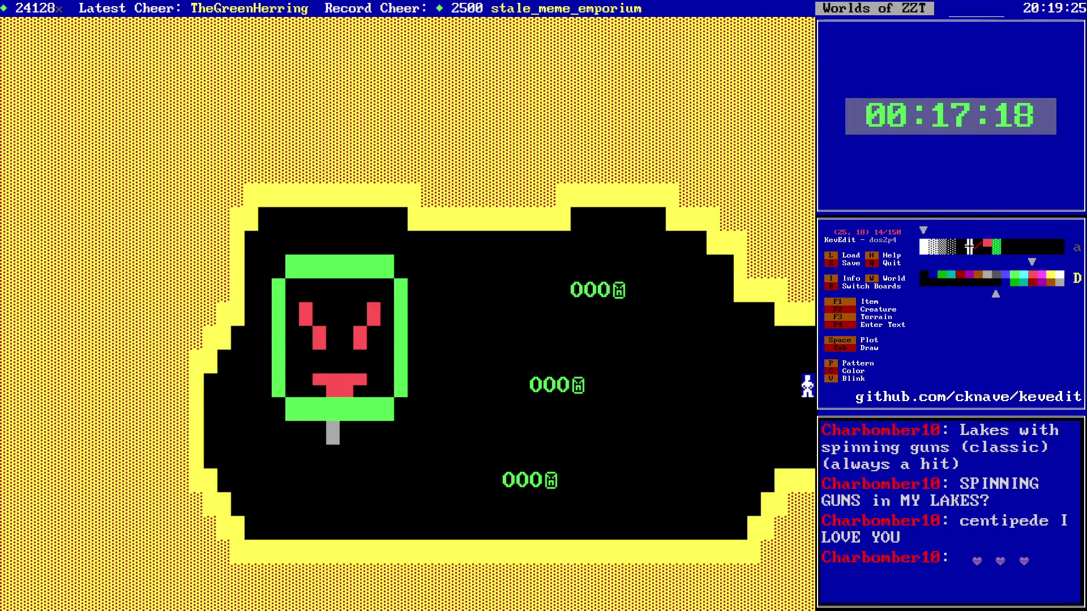
pyautogui.press('Left')
pyautogui.press('Left')
pyautogui.press('Right')
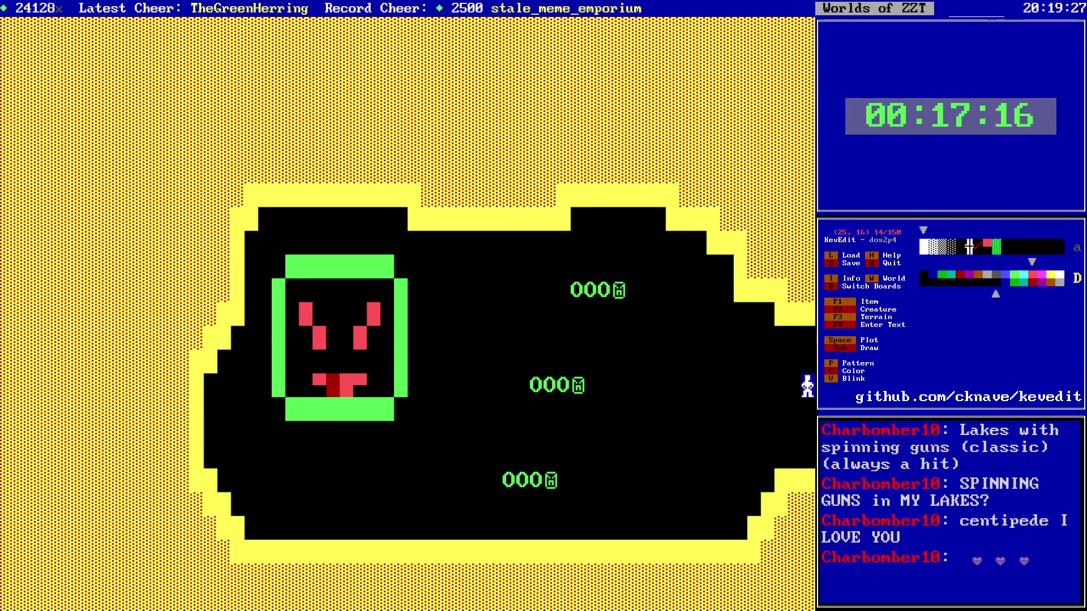
# Redraw the mouth as a flat red upper row with a stem under its centre.
pyautogui.press('space')
pyautogui.press('Right')
pyautogui.press('space')
pyautogui.press('Right')
pyautogui.press('space')
pyautogui.press('Right')
pyautogui.press('Up')
pyautogui.press('Left')
pyautogui.press('space')
pyautogui.press('Return')
pyautogui.press('Return')
pyautogui.press('Return')
pyautogui.press('Escape')
# Fill in the mouth with another red cell.
pyautogui.press('Left')
pyautogui.press('space')
pyautogui.press('Up')
pyautogui.press('Up')
pyautogui.press('Up')
pyautogui.press('Left')
pyautogui.press('Left')
pyautogui.press('Down')
pyautogui.press('Down')
# Reshape both eyes into slanted red brows and clear the lower eye cells to black.
pyautogui.press('Down')
pyautogui.press('Right')
pyautogui.press('Up')
pyautogui.press('Up')
pyautogui.press('space')
pyautogui.press('Right')
pyautogui.press('Right')
pyautogui.press('Right')
pyautogui.press('space')
pyautogui.press('Down')
pyautogui.press('Left')
pyautogui.press('Left')
pyautogui.press('Left')
pyautogui.press('Left')
pyautogui.press('Left')
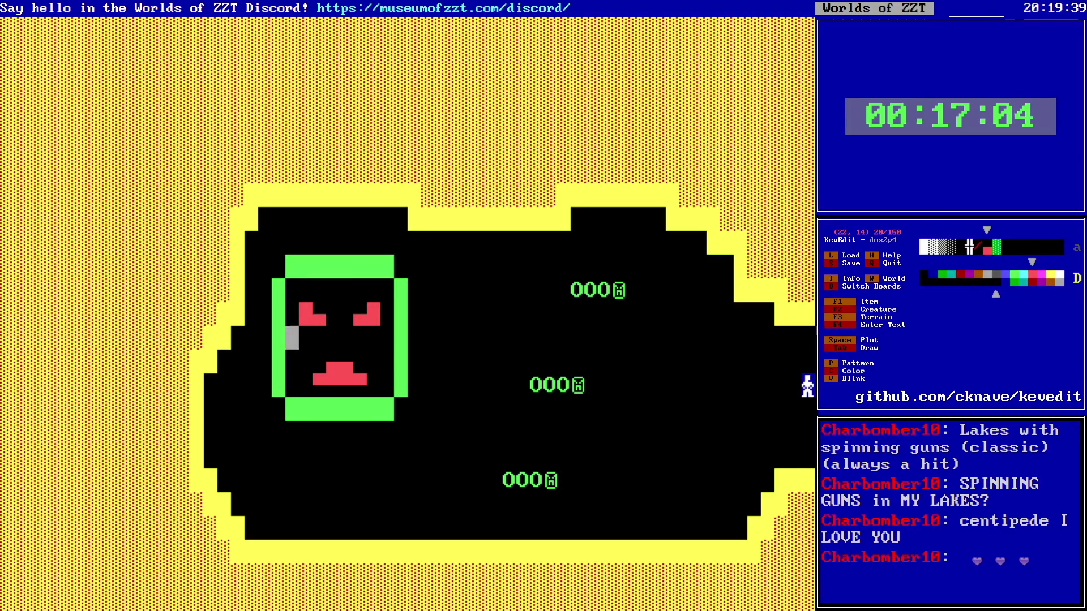
pyautogui.press('Left')
pyautogui.press('Down')
pyautogui.press('Down')
pyautogui.press('Down')
pyautogui.press('Right')
pyautogui.press('Right')
pyautogui.press('Right')
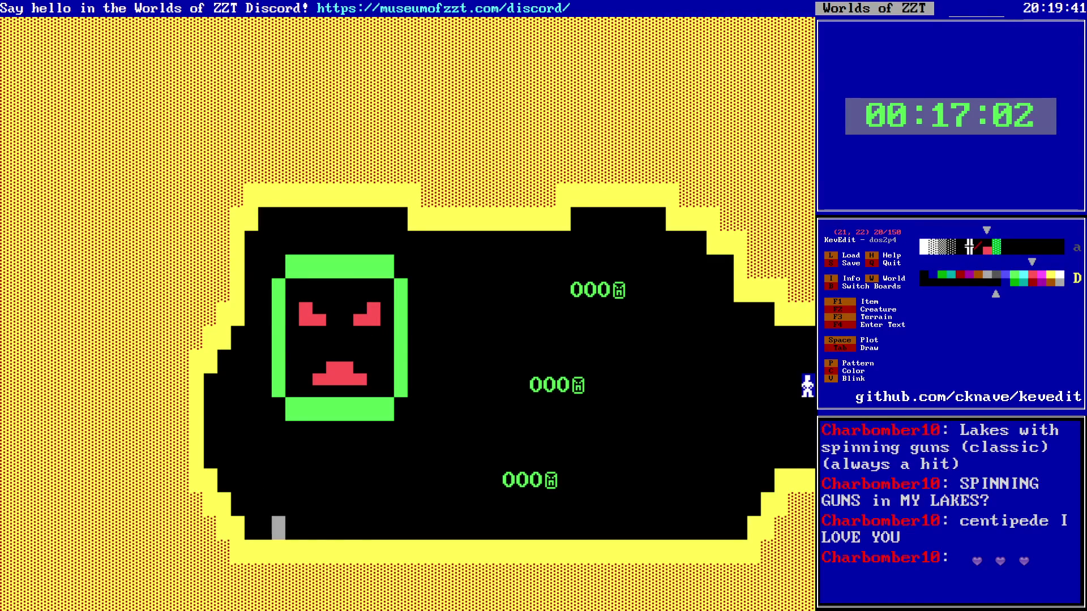
pyautogui.press('Left')
pyautogui.press('Left')
pyautogui.press('Left')
pyautogui.press('Left')
pyautogui.press('Up')
# Pick green and draw a green bar just left of the face.
pyautogui.press('c')
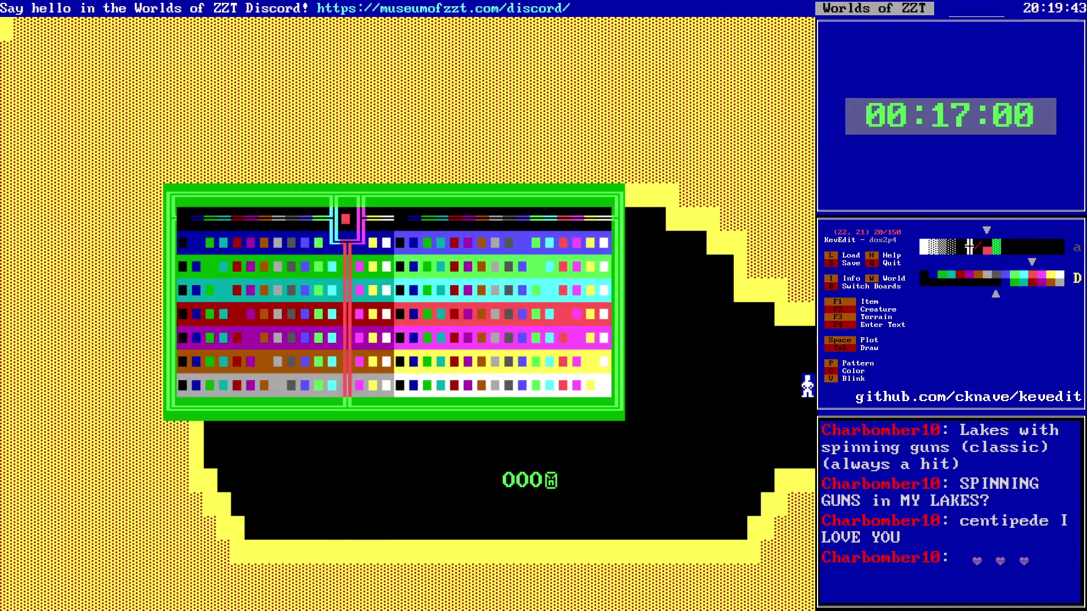
pyautogui.press('Return')
pyautogui.press('Up')
pyautogui.press('Left')
pyautogui.press('Up')
pyautogui.press('Up')
pyautogui.press('Left')
pyautogui.press('Up')
pyautogui.press('Left')
pyautogui.press('Up')
pyautogui.press('Left')
pyautogui.press('Up')
pyautogui.press('Up')
pyautogui.press('Up')
pyautogui.press('Right')
pyautogui.press('Down')
pyautogui.press('Tab')
pyautogui.press('Left')
pyautogui.press('Left')
pyautogui.press('Left')
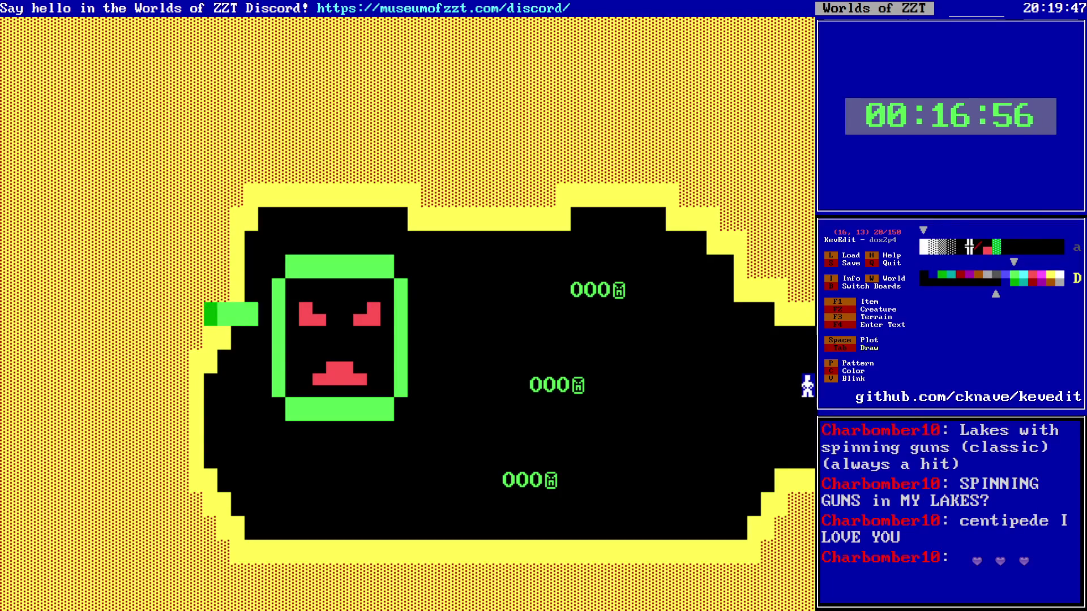
pyautogui.press('Left')
# Draw the box's left side, bottom and right side in green.
pyautogui.press('Down')
pyautogui.press('Down')
pyautogui.press('Down')
pyautogui.press('Down')
pyautogui.press('Down')
pyautogui.press('Right')
pyautogui.press('Right')
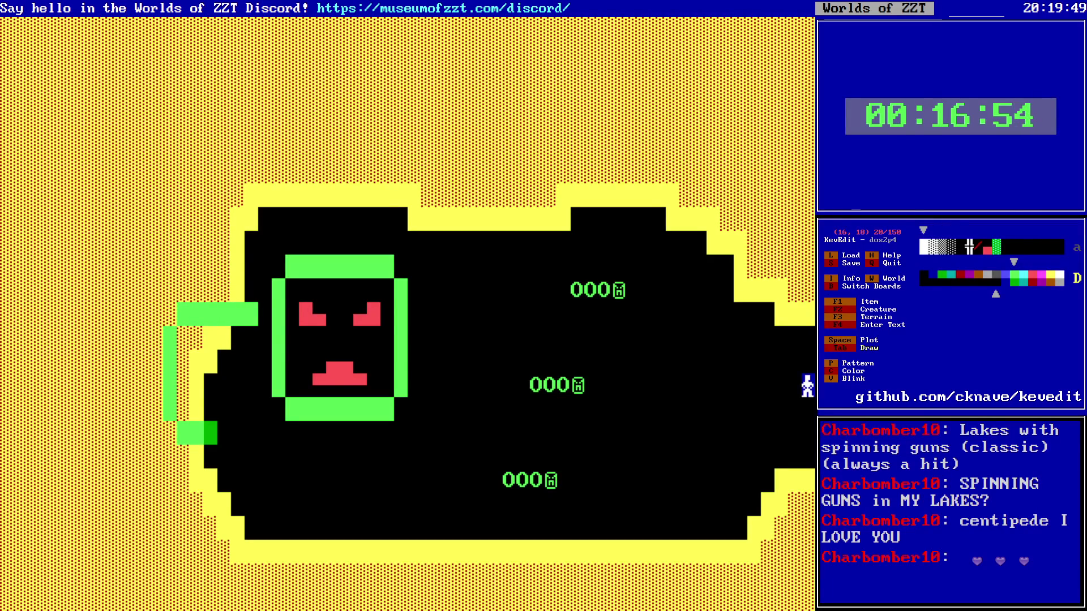
pyautogui.press('Right')
pyautogui.press('Right')
pyautogui.press('Right')
pyautogui.press('Up')
pyautogui.press('Right')
pyautogui.press('Up')
pyautogui.press('Up')
pyautogui.press('Up')
# Paint the box's yellow interior black.
pyautogui.press('Left')
pyautogui.press('Left')
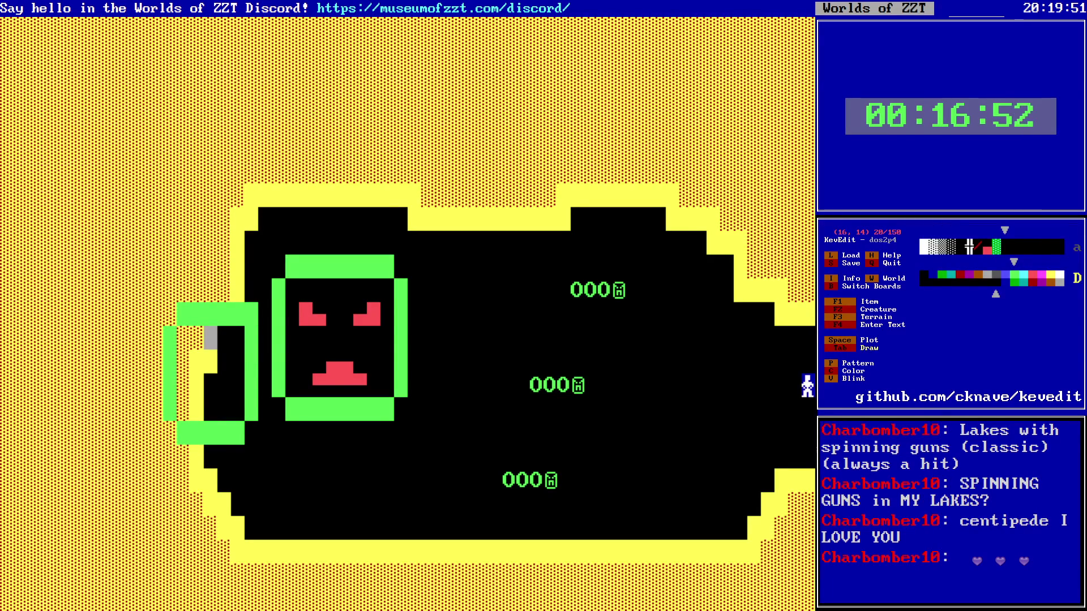
pyautogui.press('Left')
pyautogui.press('Left')
pyautogui.press('Down')
pyautogui.press('Down')
pyautogui.press('Down')
pyautogui.press('Right')
pyautogui.press('Up')
pyautogui.press('Up')
pyautogui.press('Right')
pyautogui.press('Right')
pyautogui.press('Right')
pyautogui.press('Right')
pyautogui.press('Up')
pyautogui.press('Up')
pyautogui.press('Left')
pyautogui.press('Left')
pyautogui.press('Left')
pyautogui.press('Down')
pyautogui.press('Right')
pyautogui.press('Right')
pyautogui.press('Right')
pyautogui.press('Right')
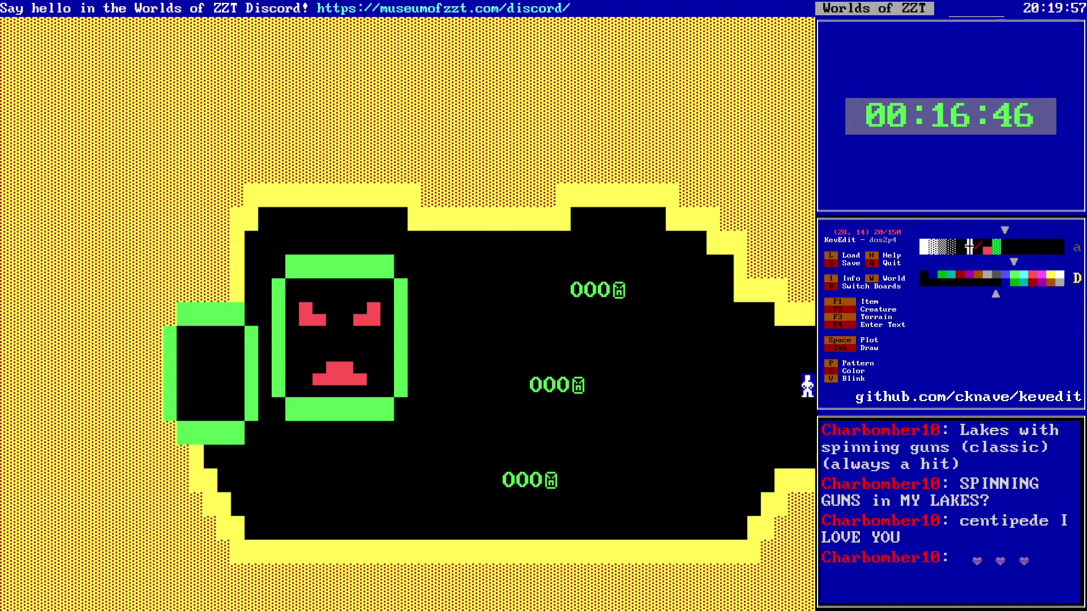
# Choose a new drawing colour at the face's right edge and move up to the top wall.
pyautogui.press('Right')
pyautogui.press('Right')
pyautogui.press('Down')
pyautogui.press('Down')
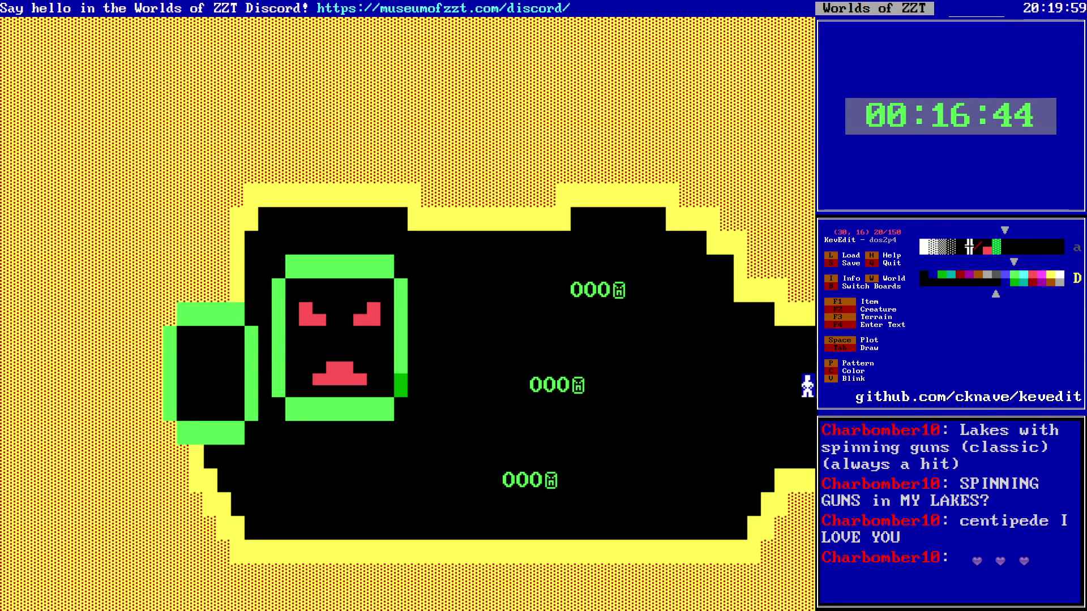
pyautogui.press('Right')
pyautogui.press('Right')
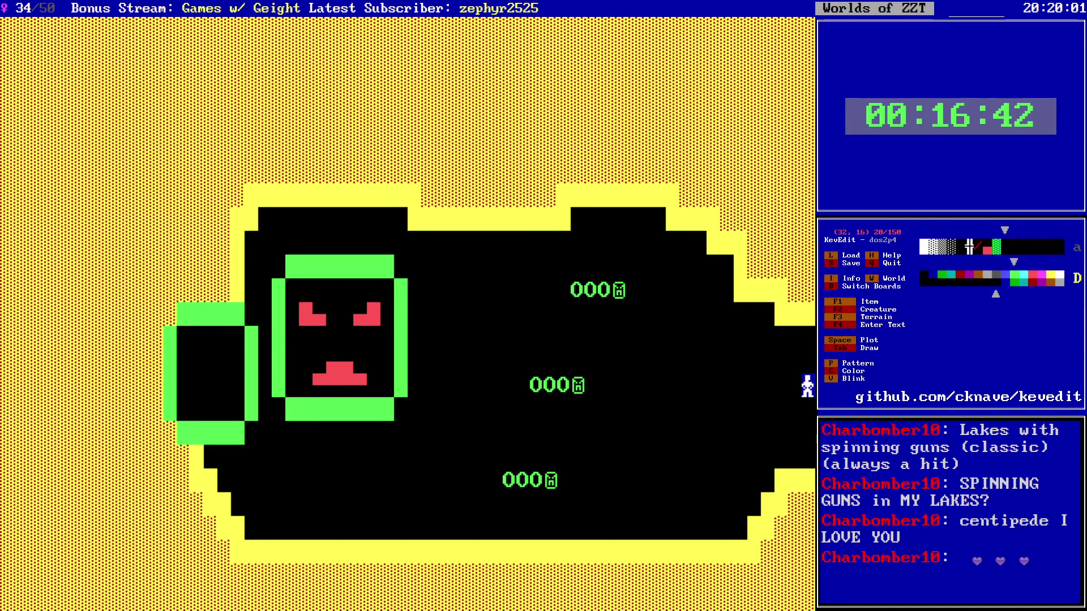
pyautogui.press('c')
pyautogui.press('Left')
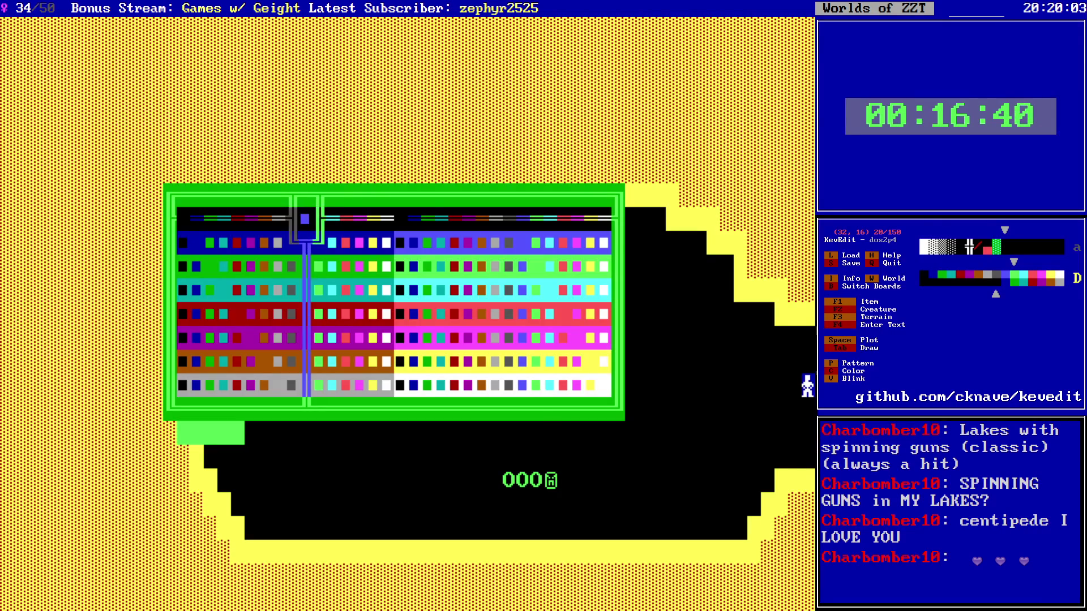
pyautogui.press('Return')
pyautogui.press('Up')
pyautogui.press('Up')
pyautogui.press('Up')
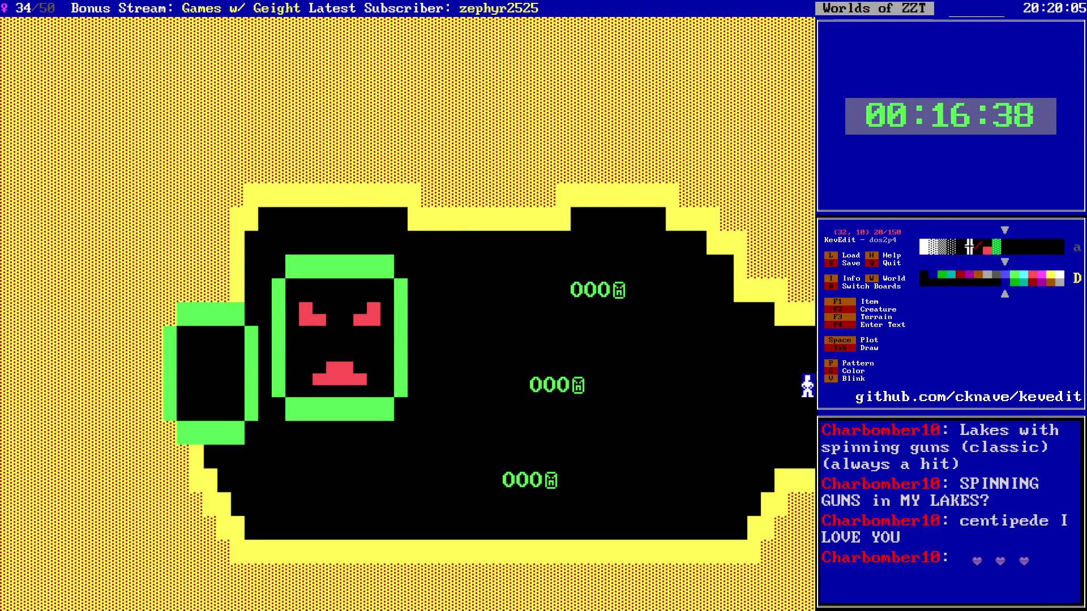
# Lay a blue water column at column 32, from the top wall down to the bottom wall.
pyautogui.press('p')
pyautogui.press('p')
pyautogui.press('Tab')
pyautogui.press('Down')
pyautogui.press('Down')
pyautogui.press('Down')
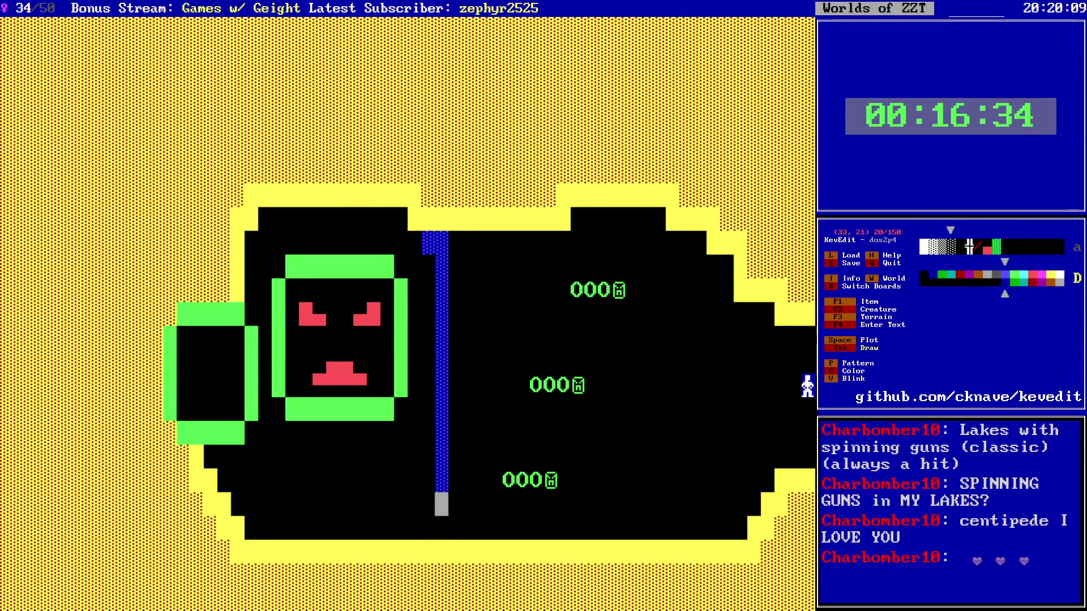
pyautogui.press('Up')
pyautogui.press('Up')
pyautogui.press('Up')
# Bring up the save-world prompt, dismiss it, and move onto the bottom wall.
pyautogui.press('Right')
pyautogui.press('Right')
pyautogui.press('Right')
pyautogui.press('s')
pyautogui.press('Down')
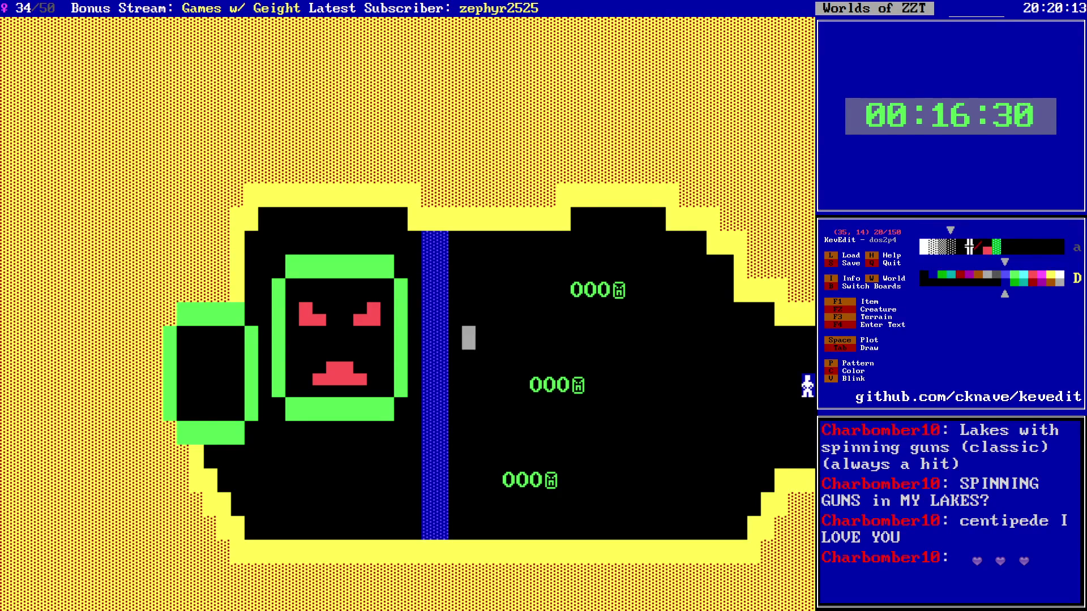
pyautogui.press('Down')
pyautogui.press('Down')
pyautogui.press('Down')
pyautogui.press('Down')
pyautogui.press('Down')
pyautogui.press('Right')
pyautogui.press('Right')
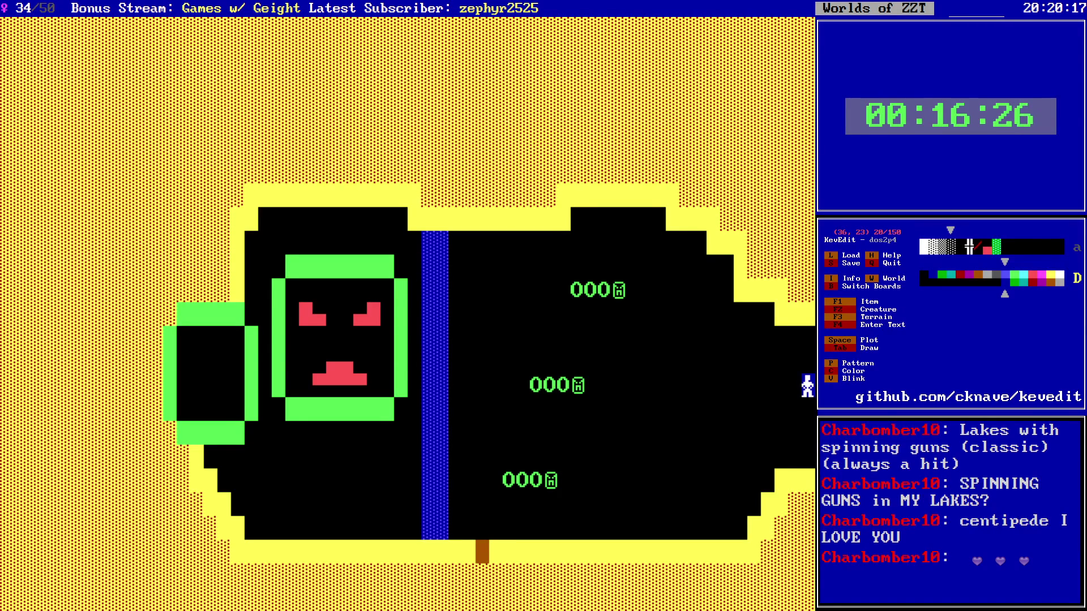
# Set the object at the face's right edge to character 219, a solid full block.
pyautogui.press('Left')
pyautogui.press('Left')
pyautogui.press('Left')
pyautogui.press('Up')
pyautogui.press('Up')
pyautogui.press('Up')
pyautogui.press('Right')
pyautogui.press('Up')
pyautogui.press('Right')
pyautogui.press('Up')
pyautogui.press('Right')
pyautogui.press('Right')
pyautogui.press('Right')
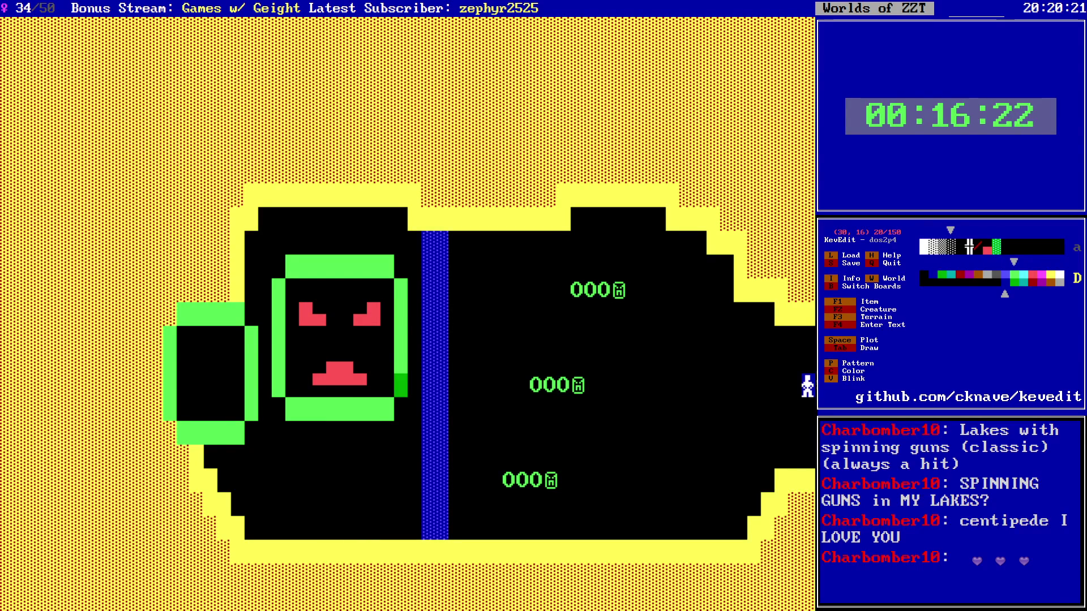
pyautogui.press('Return')
pyautogui.press('Return')
pyautogui.press('Up')
pyautogui.press('Up')
pyautogui.press('Left')
pyautogui.press('Left')
pyautogui.press('Left')
pyautogui.press('Left')
pyautogui.press('Left')
pyautogui.press('Return')
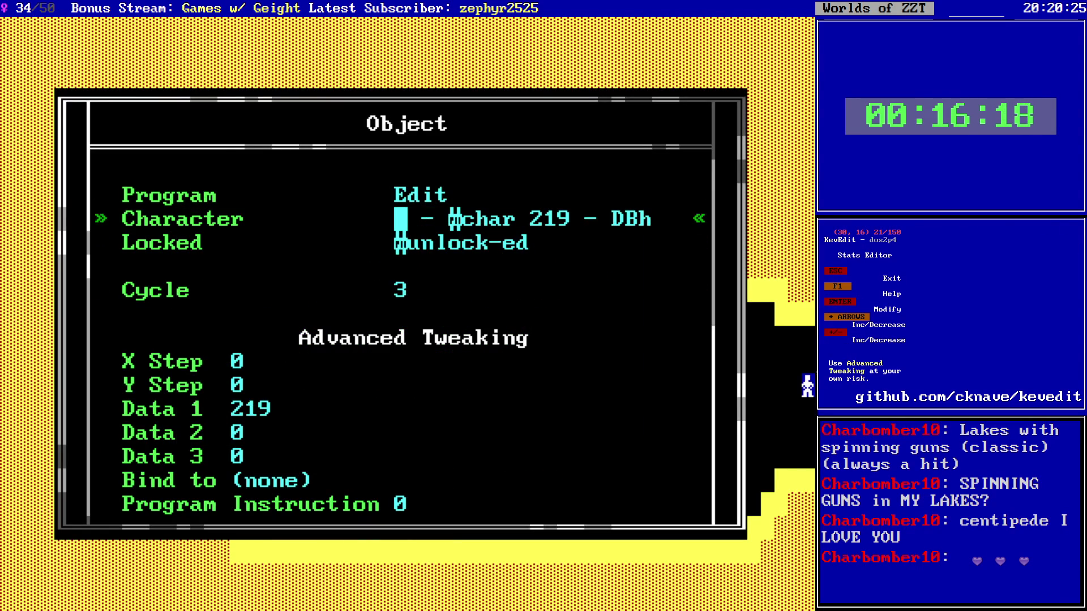
pyautogui.press('Up')
pyautogui.press('Up')
pyautogui.press('Return')
pyautogui.write('@Pede')
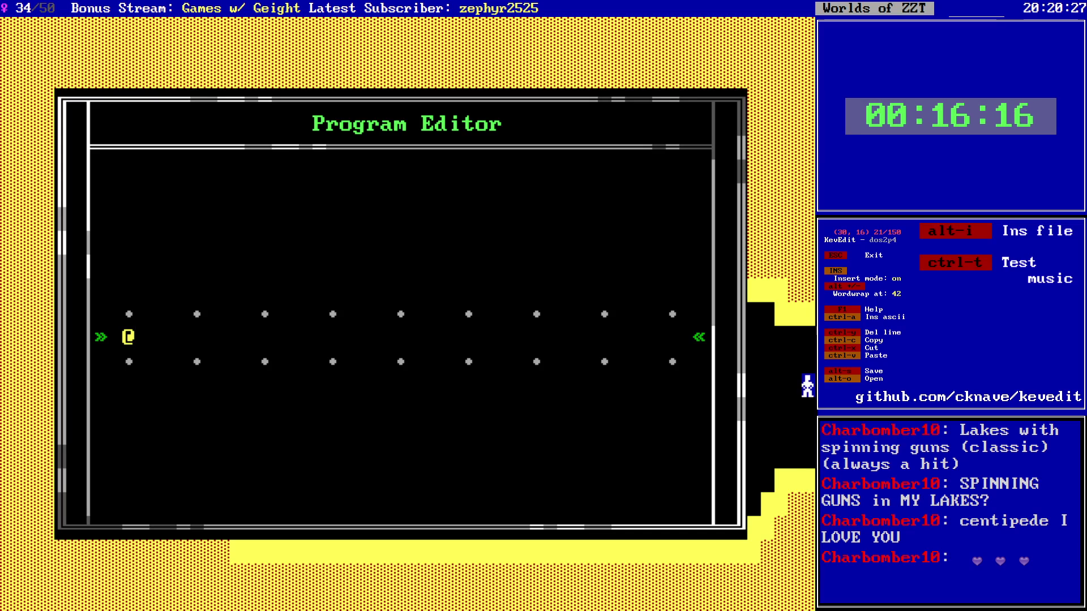
pyautogui.press('Return')
pyautogui.write(':loop')
pyautogui.press('Return')
# Add the condition line '#if alligned y', fixing the typos at its start and end.
pyautogui.write('3if alligned shoot')
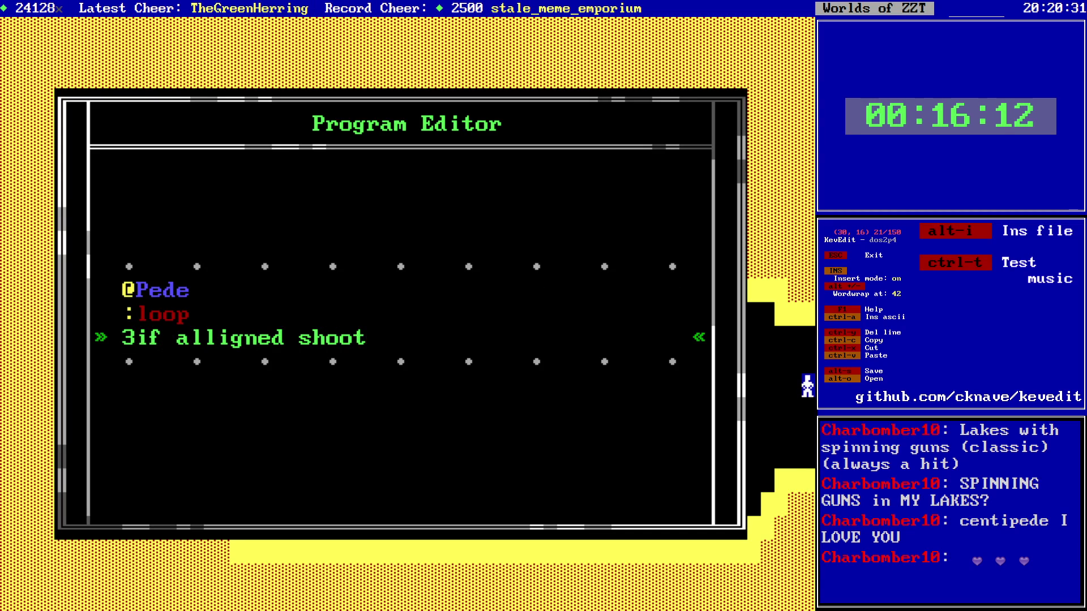
pyautogui.press('Home')
pyautogui.press('Delete')
pyautogui.write('#')
pyautogui.press('End')
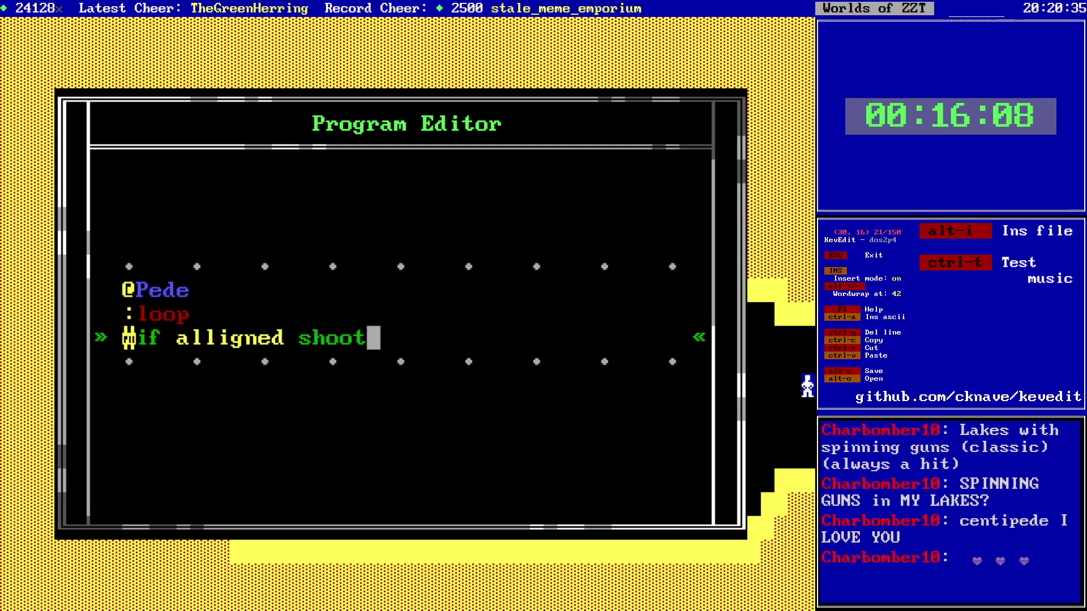
pyautogui.press('BackSpace')
pyautogui.press('BackSpace')
pyautogui.press('BackSpace')
pyautogui.write('y')
pyautogui.press('Return')
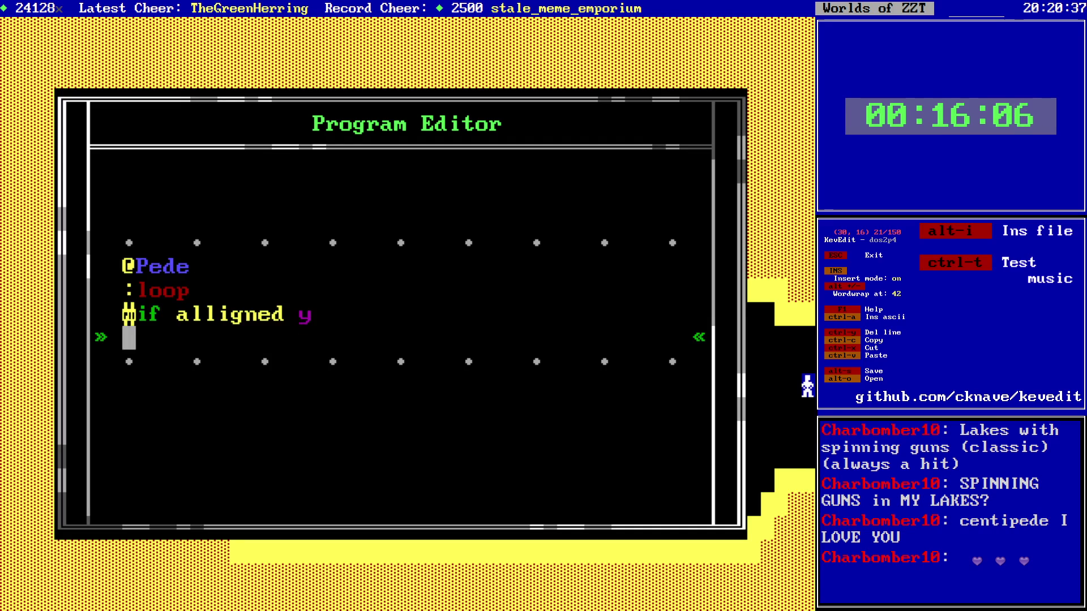
# Add #loop, a :y label, and two #shoot seek lines.
pyautogui.write('/i#loop')
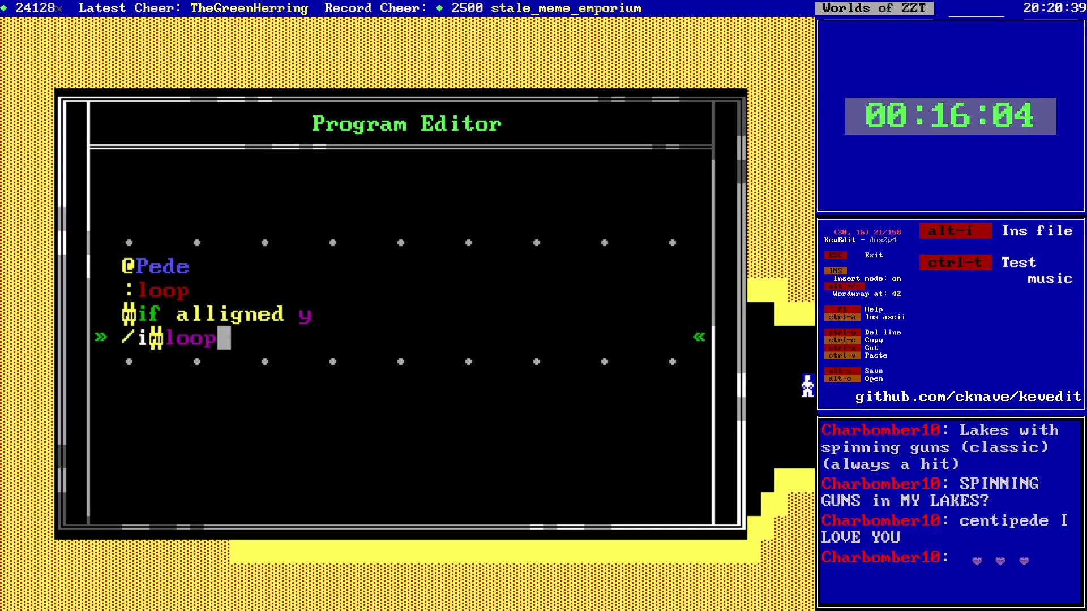
pyautogui.press('Return')
pyautogui.write(':y')
pyautogui.press('Return')
pyautogui.write('#shoot seek')
pyautogui.press('Return')
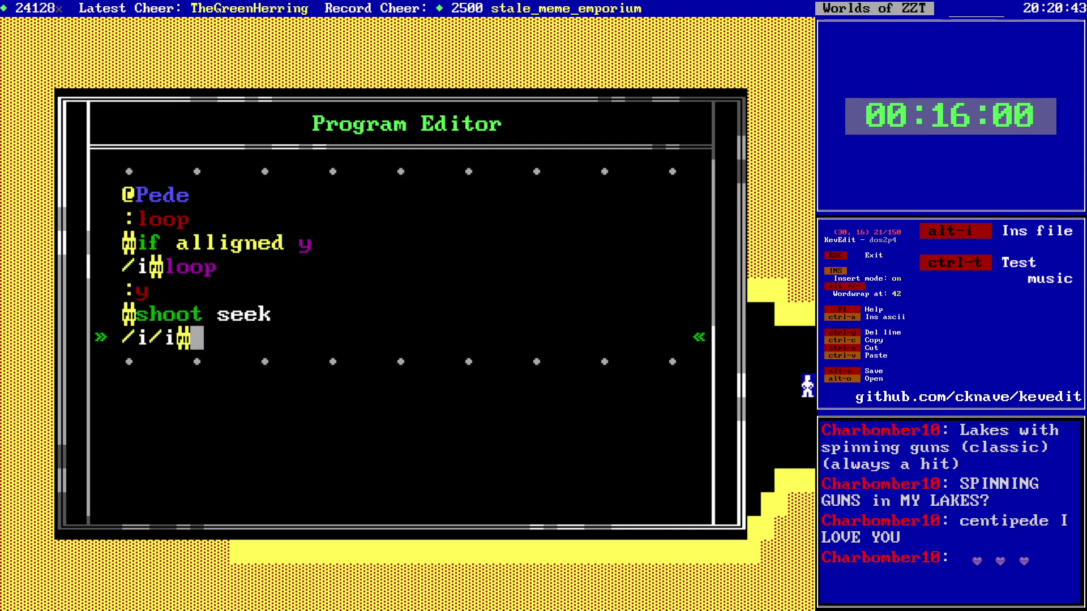
pyautogui.press('Return')
pyautogui.write('#shoot seek')
pyautogui.press('Return')
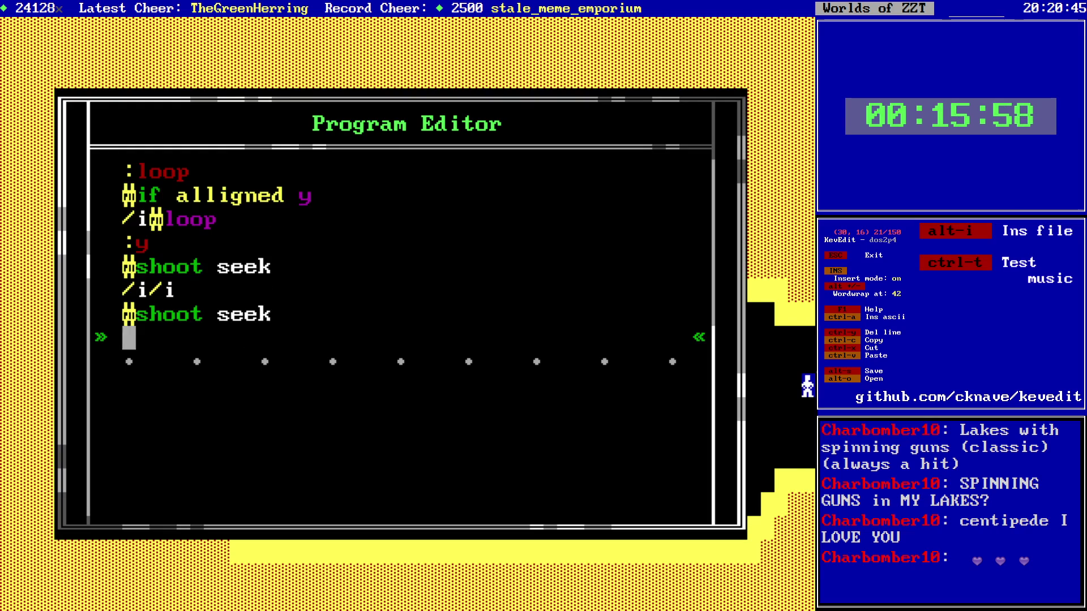
# Add a third #shoot seek followed by an /i wait line.
pyautogui.write('/i/i#')
pyautogui.press('BackSpace')
pyautogui.press('Return')
pyautogui.write('#shoot s')
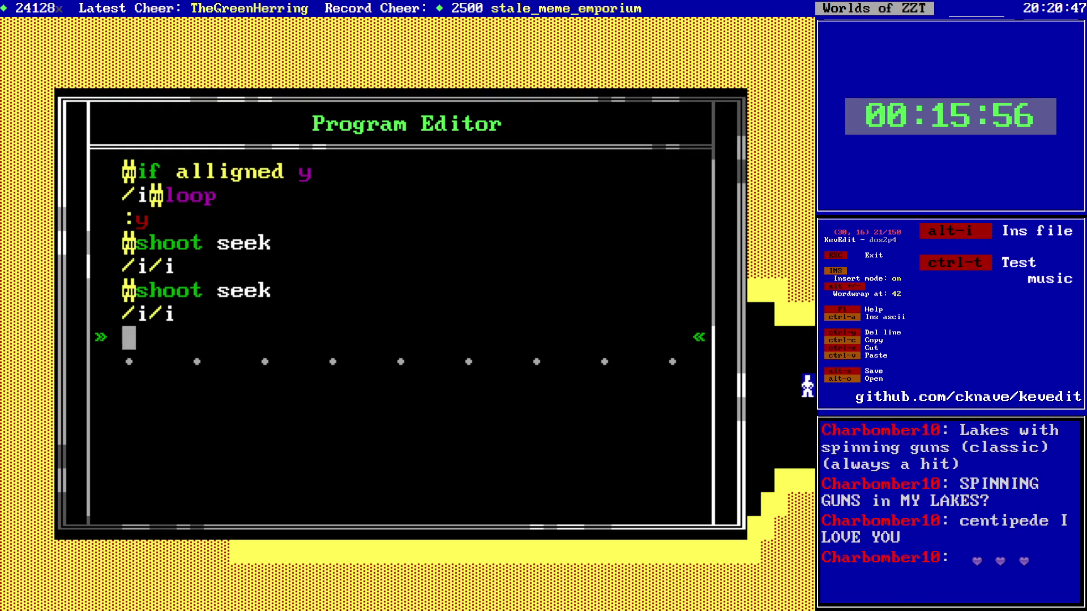
pyautogui.write('eek')
pyautogui.press('Return')
pyautogui.write('/i/i')
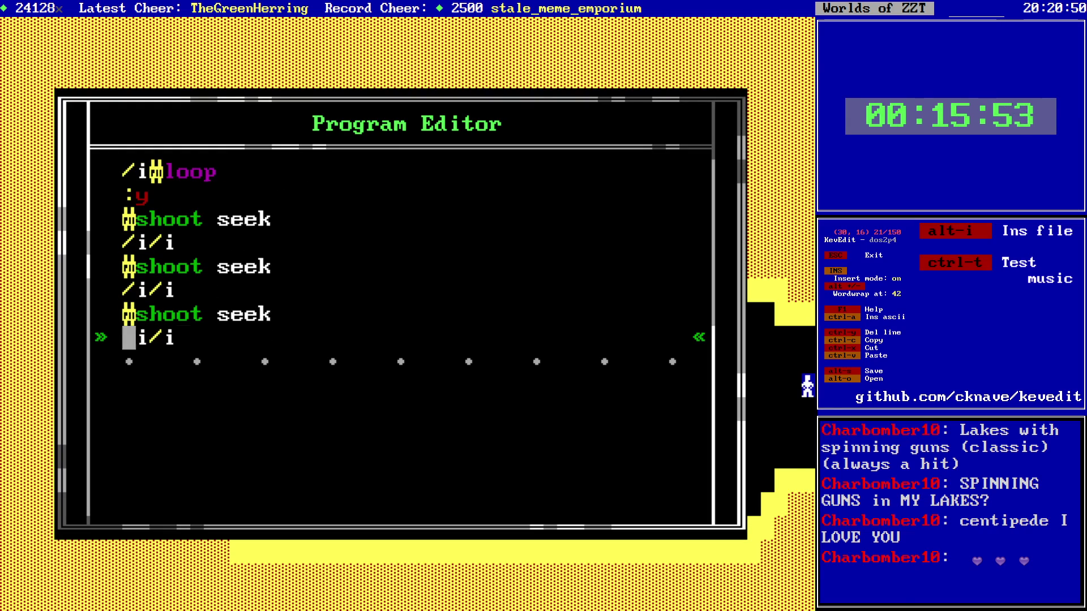
pyautogui.press('Return')
pyautogui.write('#loop')
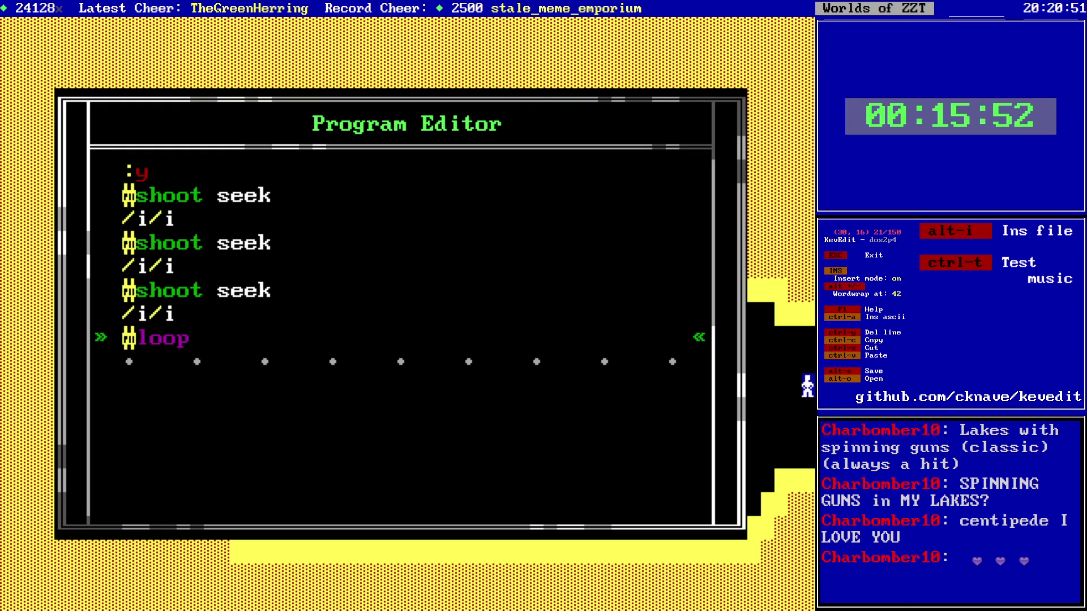
# Close the loop with #end, then add a :shot label with #zap shot and #loop.
pyautogui.press('pageup')
pyautogui.press('pagedown')
pyautogui.press('Return')
pyautogui.write('#end')
pyautogui.press('Return')
pyautogui.write(':shot')
pyautogui.press('Return')
pyautogui.write('#z')
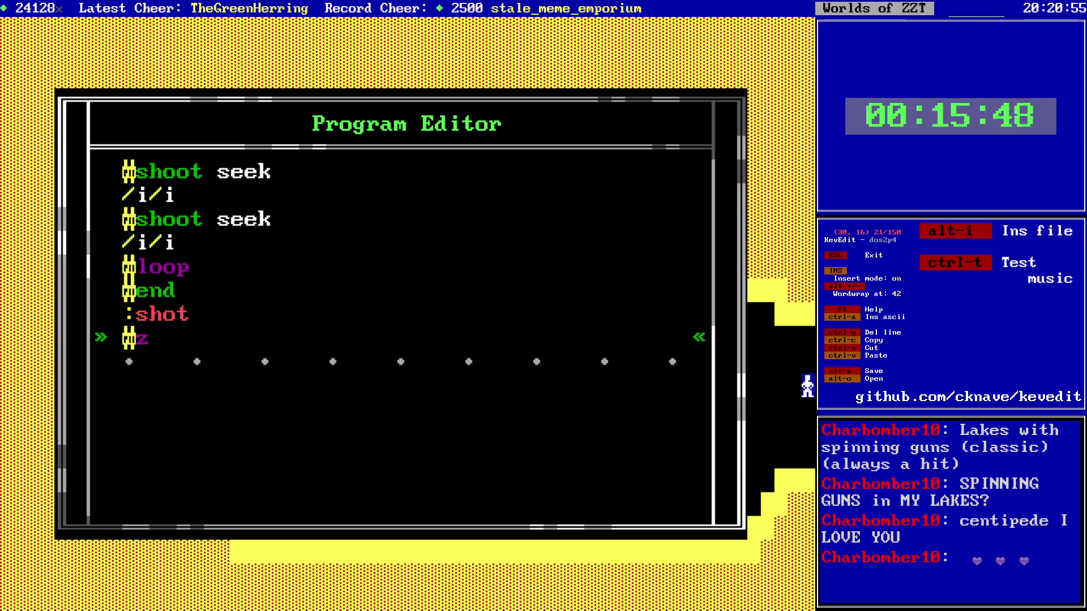
pyautogui.write('ot')
pyautogui.press('Return')
pyautogui.write('op')
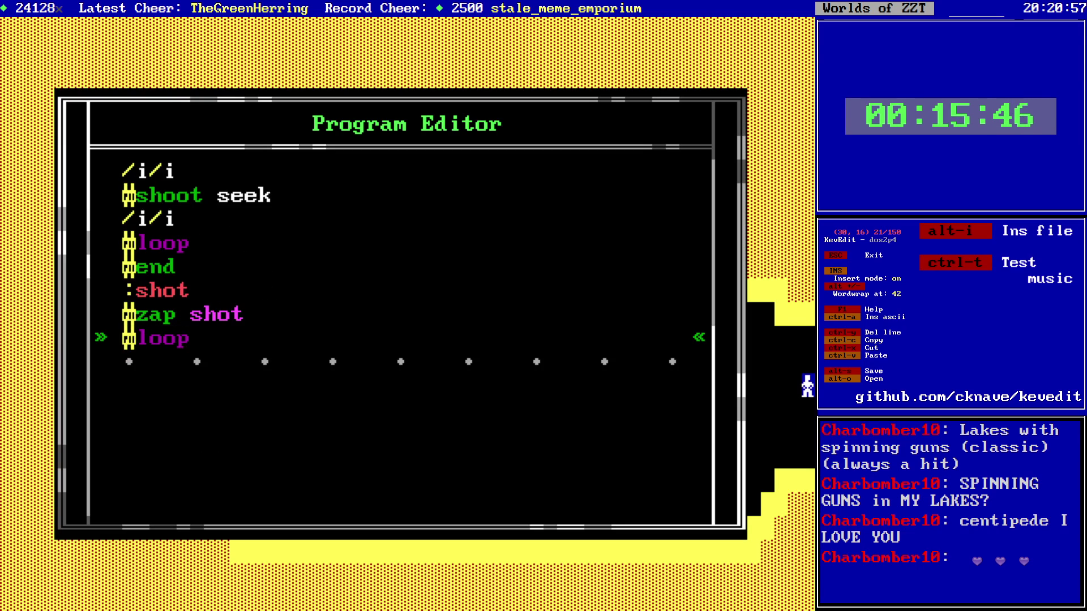
pyautogui.press('Up')
pyautogui.press('Up')
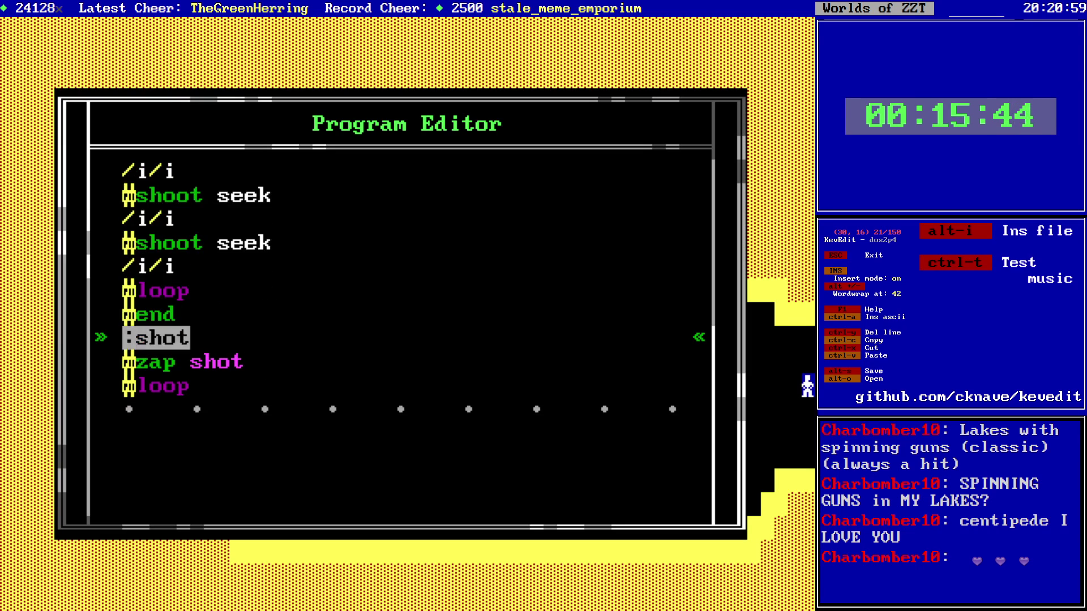
# Paste two more :shot labels and start a final :shot section with #char.
pyautogui.hotkey('ctrl', 'v')
pyautogui.hotkey('ctrl', 'v')
pyautogui.press('Down')
pyautogui.press('Down')
pyautogui.press('Return')
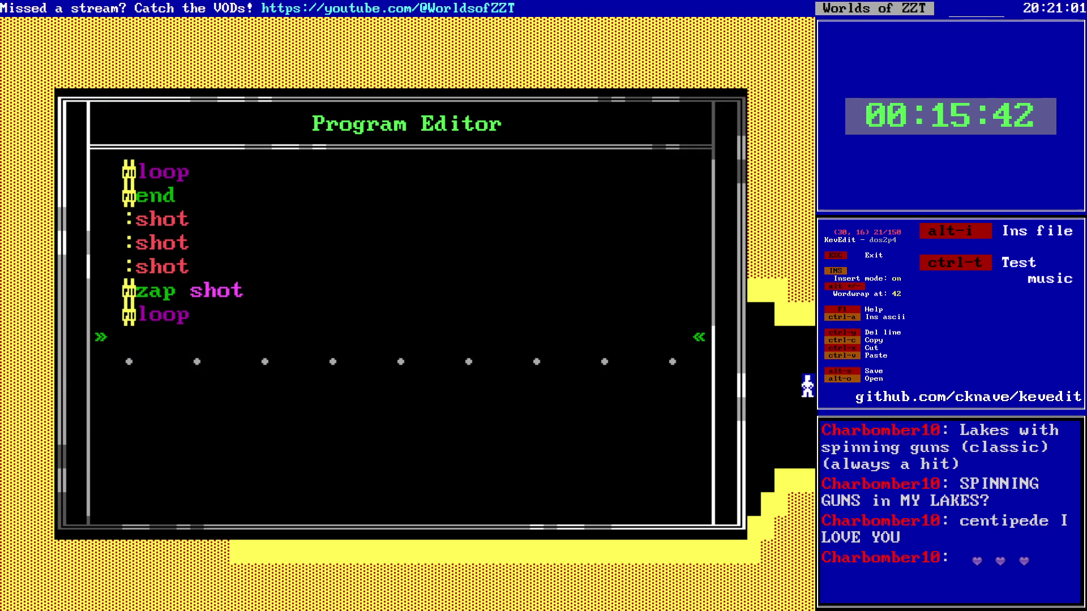
pyautogui.write('t')
pyautogui.press('Return')
pyautogui.write('#char')
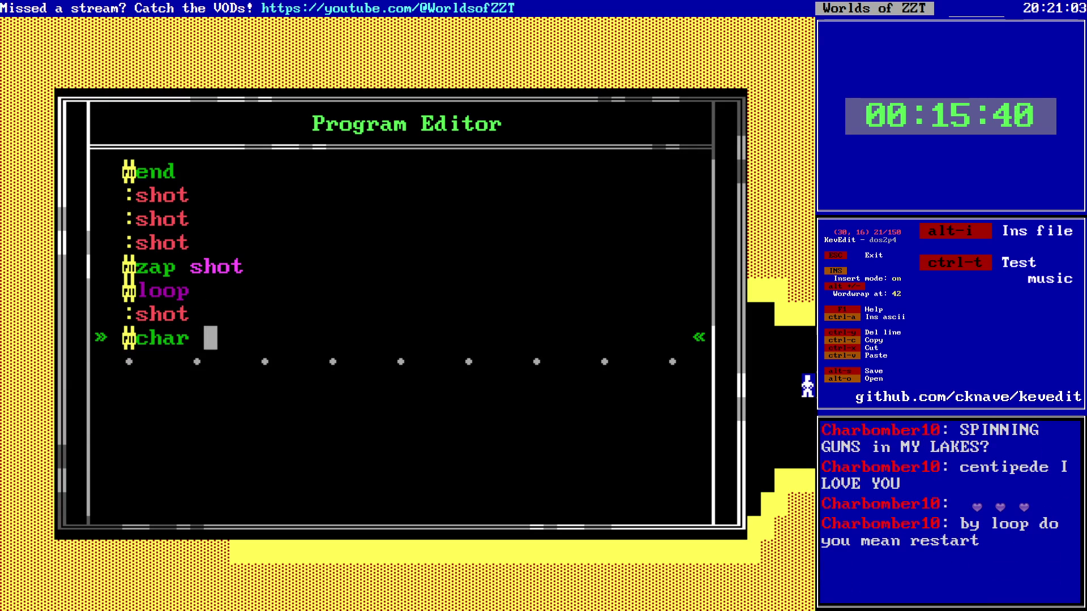
# Complete the #char line with character 177, the medium shade, from the character picker.
pyautogui.press('Up')
pyautogui.press('Up')
pyautogui.press('Up')
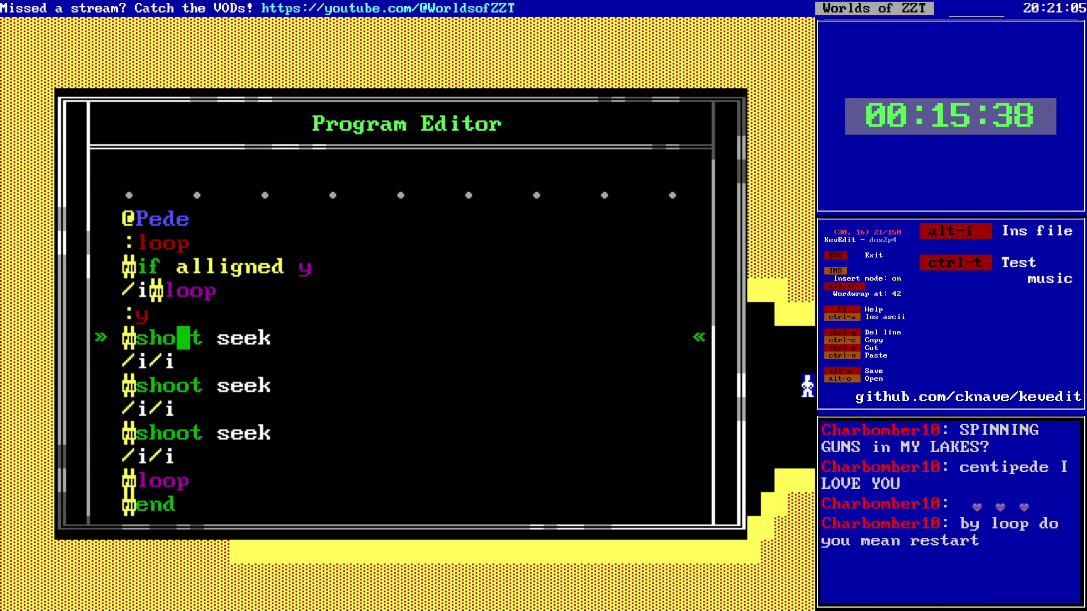
pyautogui.press('Up')
pyautogui.press('Up')
pyautogui.press('Up')
pyautogui.hotkey('shift', 'Left')
pyautogui.hotkey('shift', 'Left')
pyautogui.hotkey('shift', 'Left')
pyautogui.press('Down')
pyautogui.press('Down')
pyautogui.press('Down')
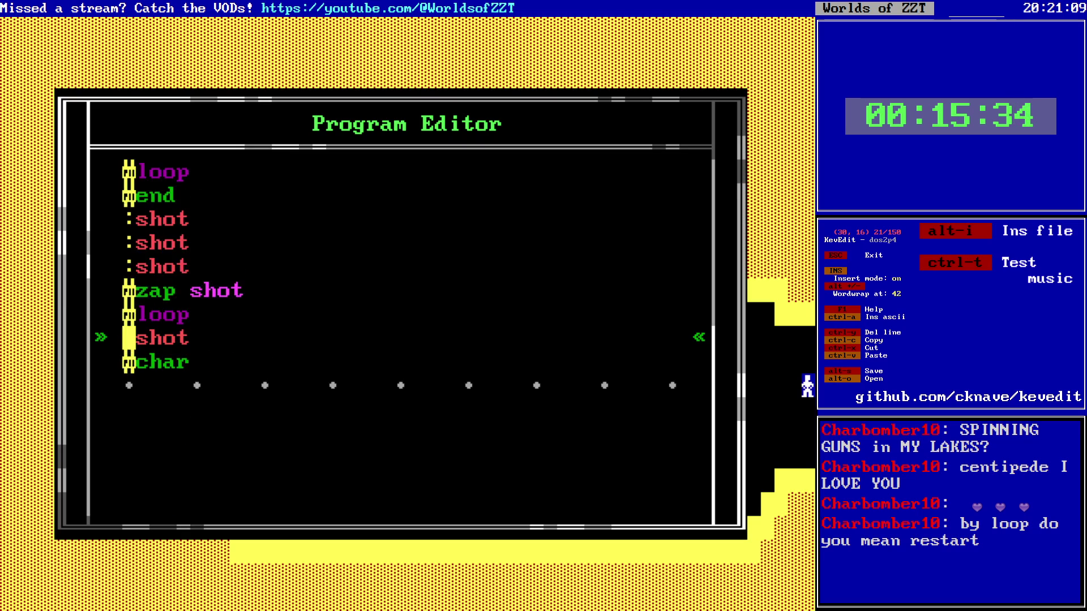
pyautogui.hotkey('ctrl', 'a')
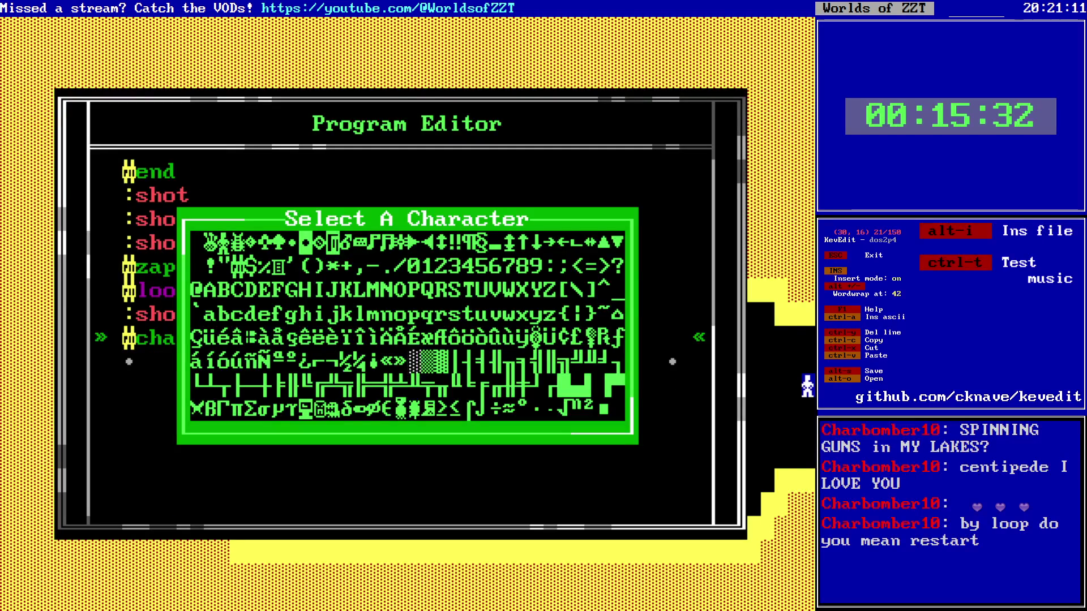
pyautogui.press('Right')
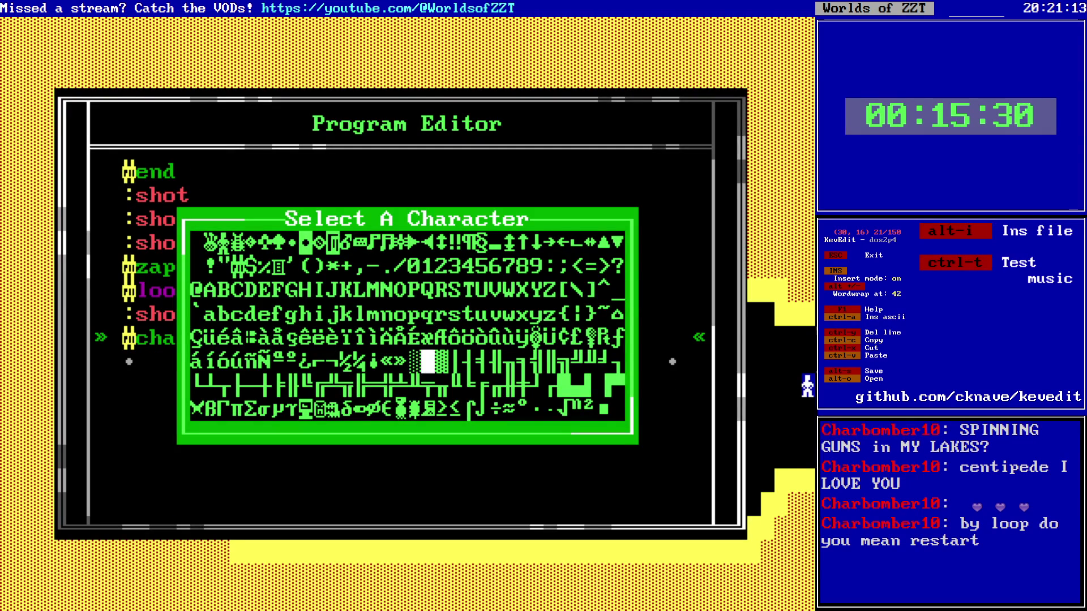
pyautogui.press('Return')
pyautogui.press('Up')
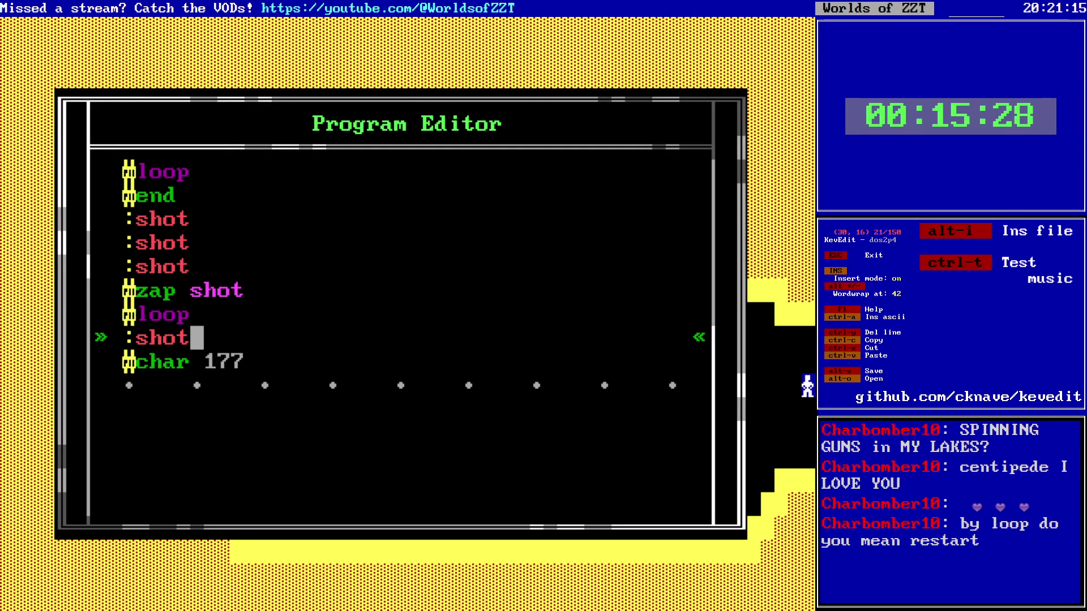
# Insert #zap y above #char 177 and close the final :shot section with #end.
pyautogui.press('Return')
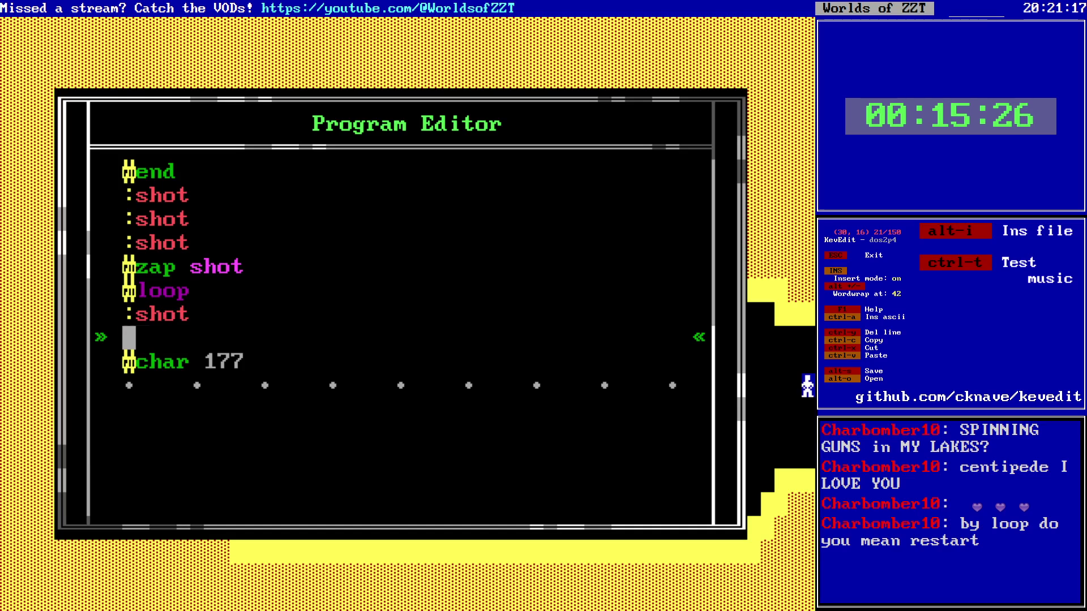
pyautogui.write('#zap')
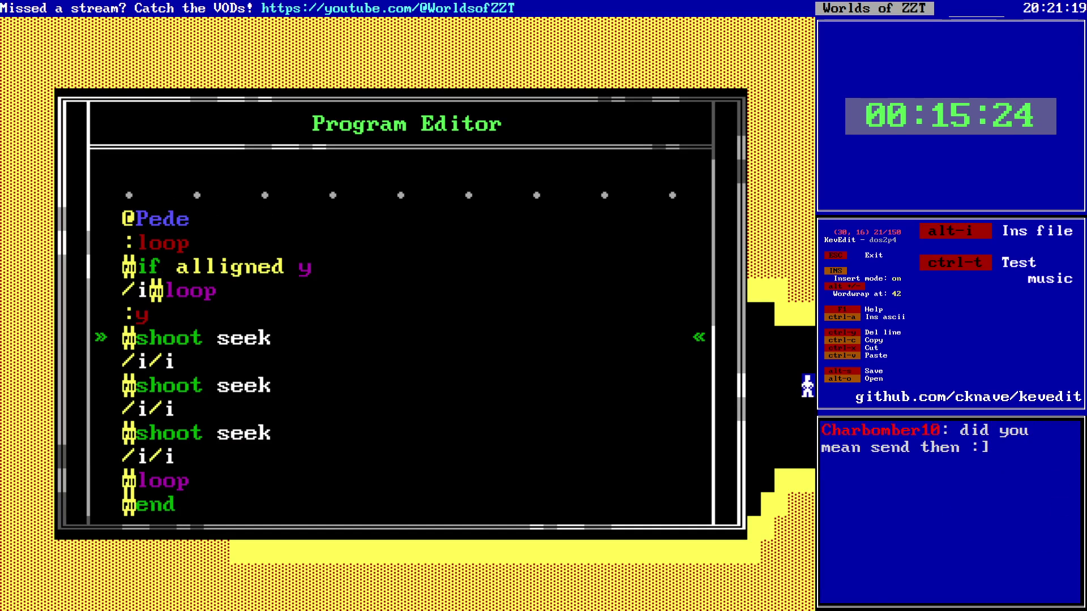
pyautogui.press('Down')
pyautogui.press('Down')
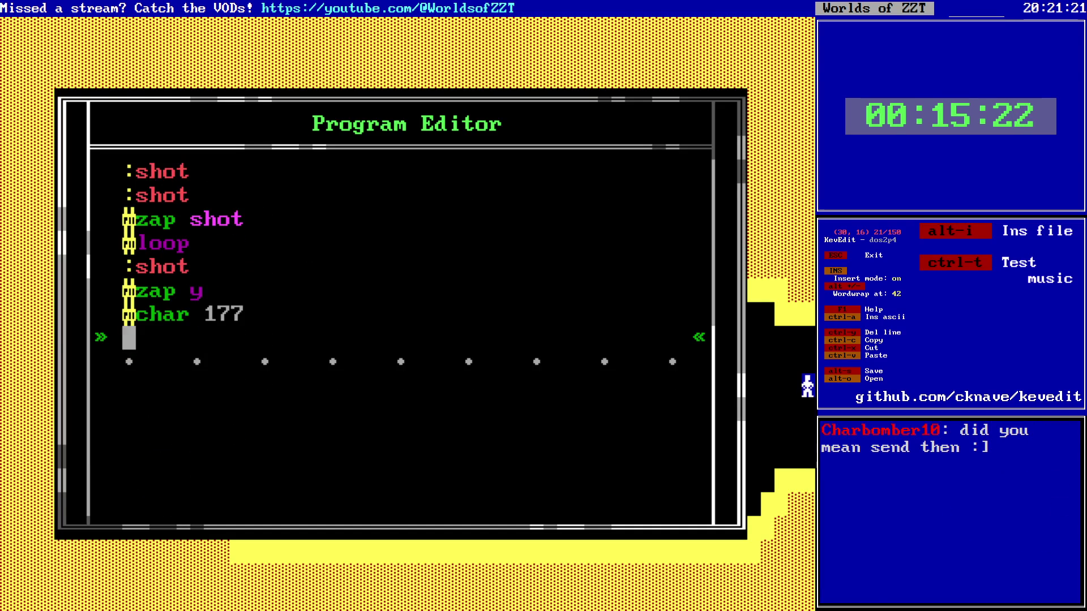
pyautogui.write('d')
pyautogui.press('Return')
pyautogui.write(':y')
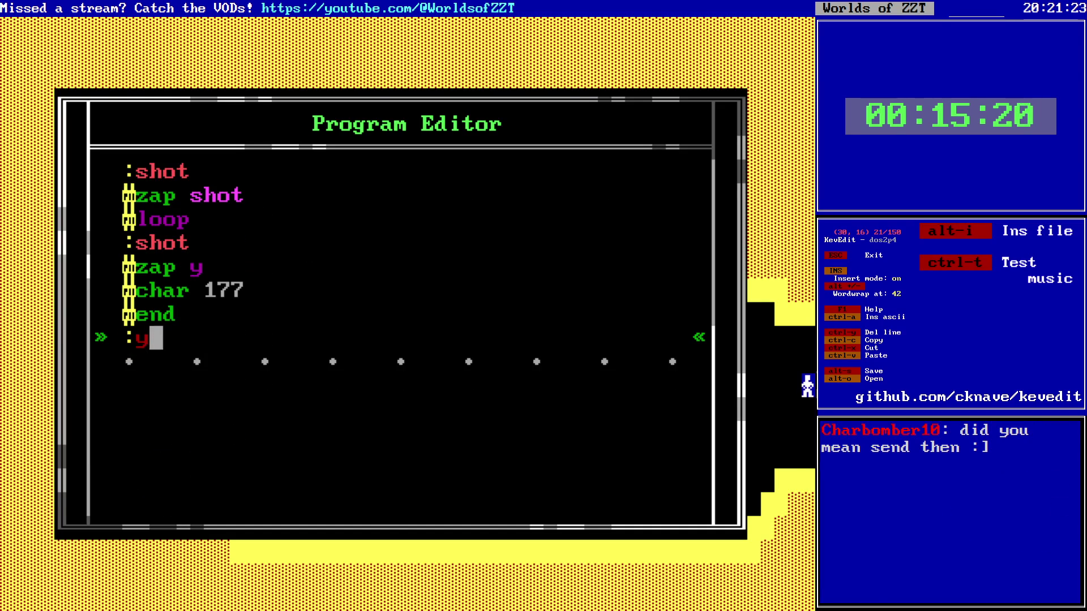
# Review the script from :loop down through the #shoot seek lines.
pyautogui.press('pageup')
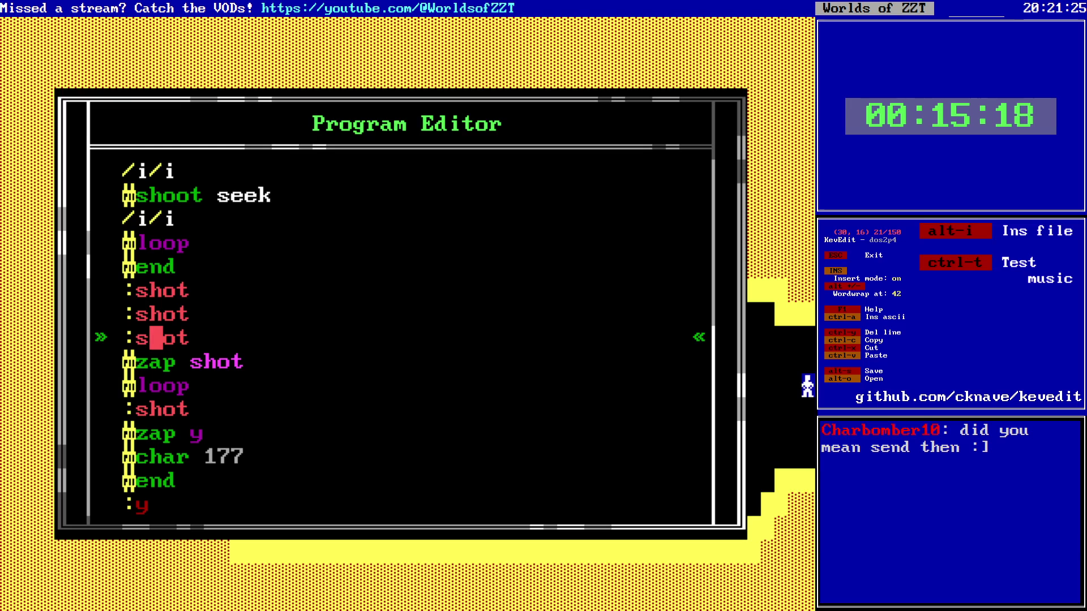
pyautogui.press('pageup')
pyautogui.press('pageup')
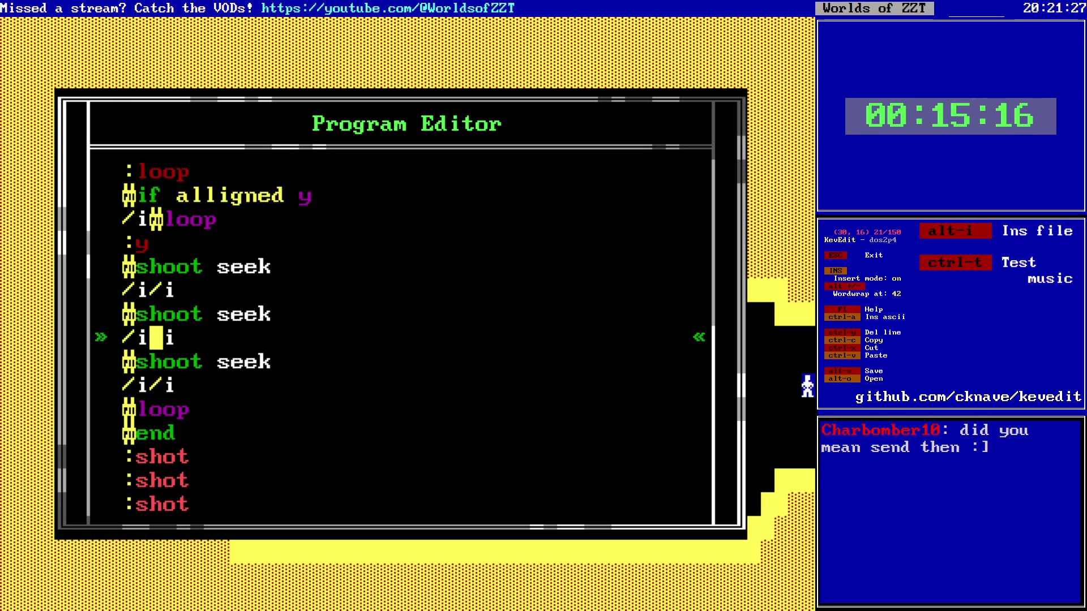
pyautogui.press('Down')
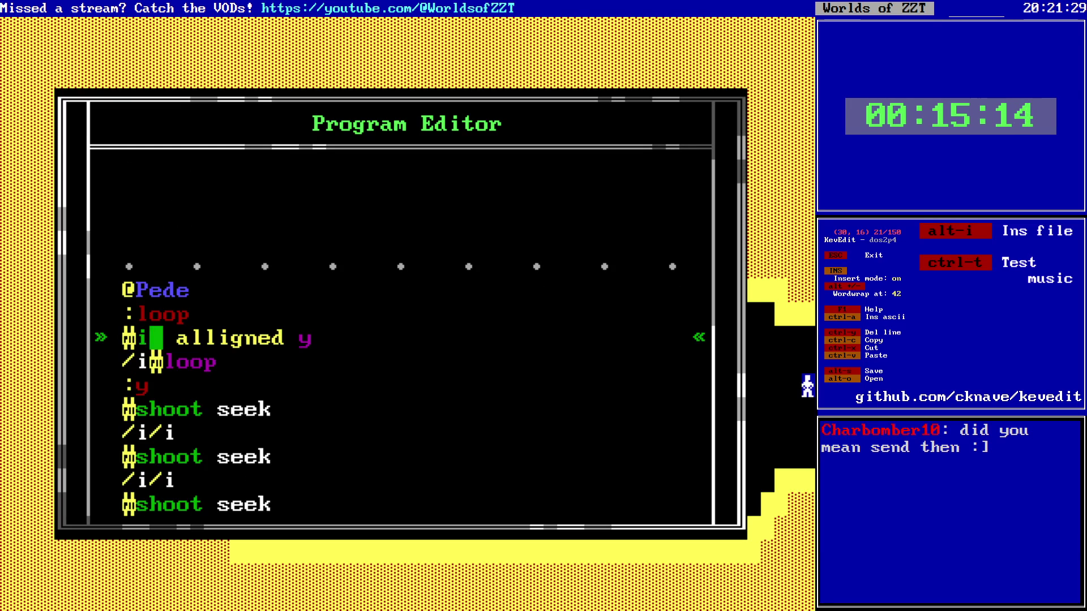
pyautogui.press('Down')
pyautogui.press('Down')
pyautogui.press('Down')
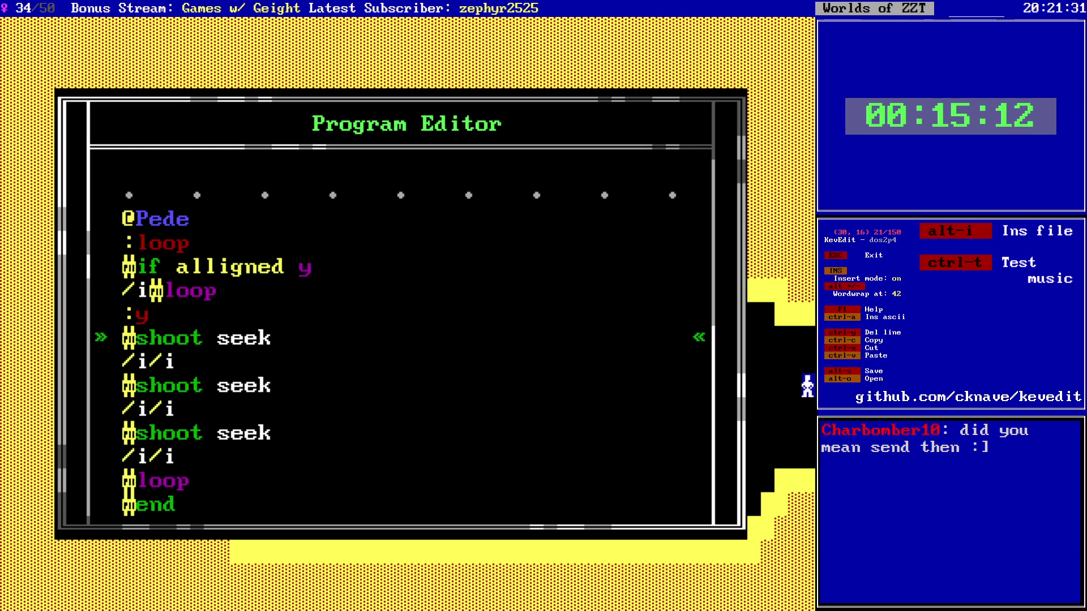
pyautogui.press('Down')
pyautogui.press('Down')
pyautogui.press('Down')
pyautogui.press('Down')
pyautogui.press('Up')
pyautogui.press('Up')
pyautogui.press('Up')
pyautogui.press('Down')
pyautogui.press('Down')
pyautogui.press('Down')
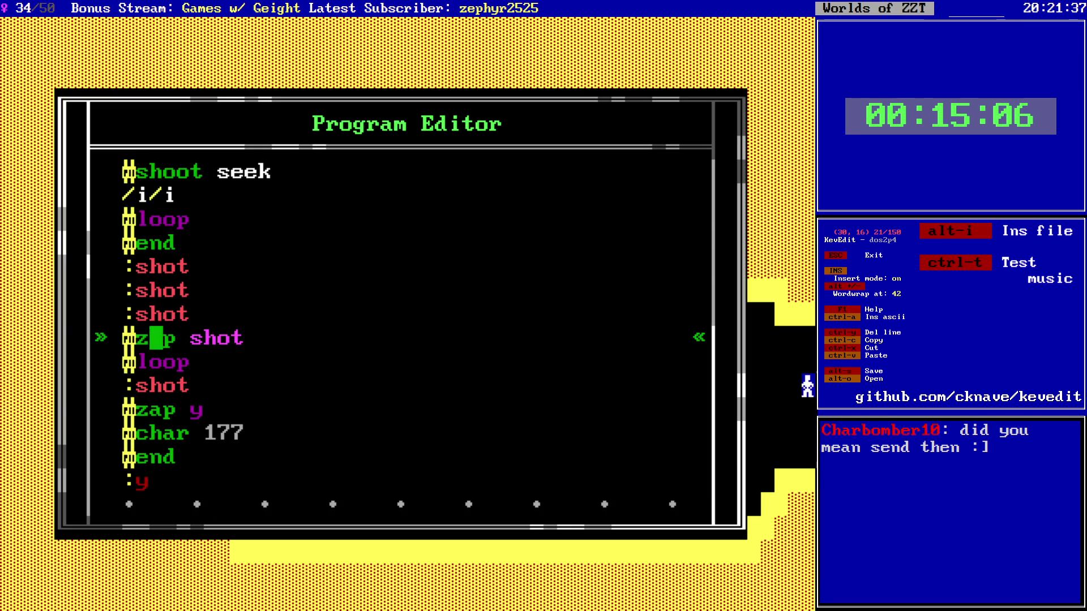
# Review the final :shot section down to the :y label and trailing line.
pyautogui.press('pageup')
pyautogui.press('pagedown')
pyautogui.press('Down')
pyautogui.press('Down')
pyautogui.press('Down')
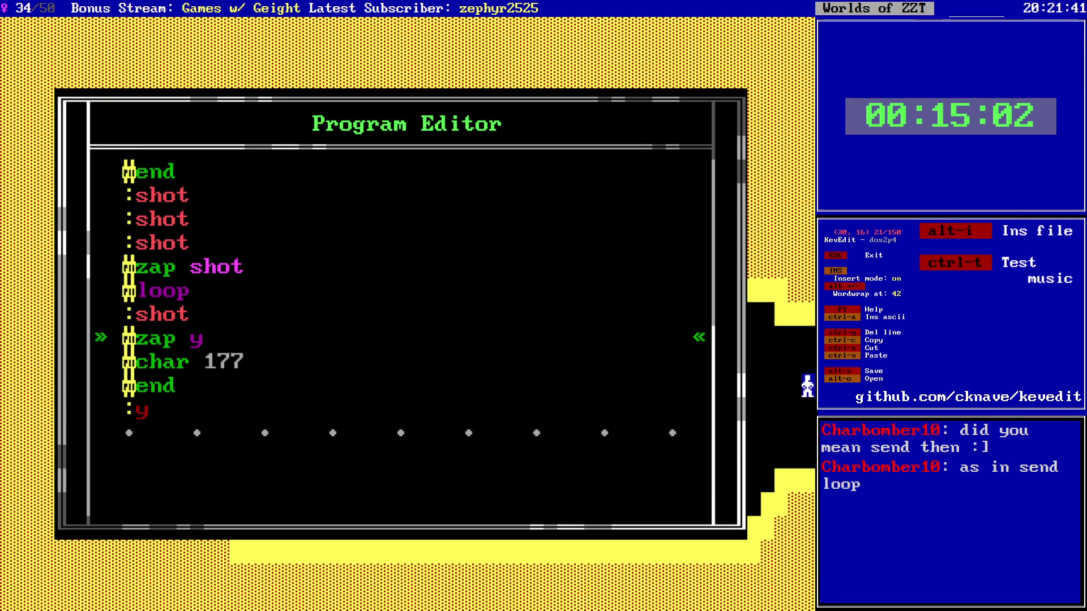
pyautogui.press('Up')
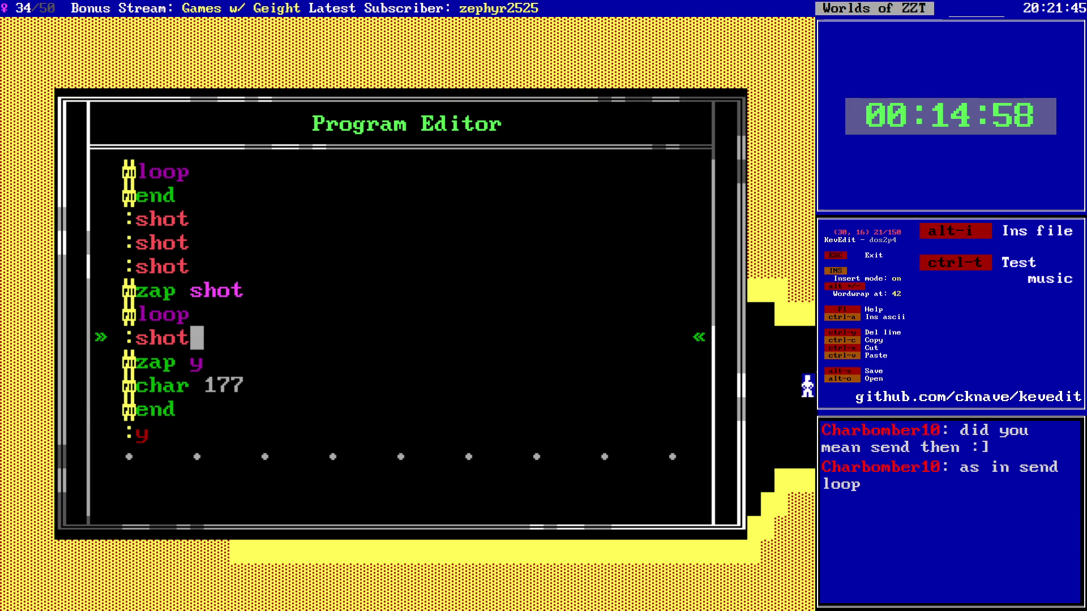
pyautogui.press('Down')
pyautogui.press('Down')
pyautogui.press('Down')
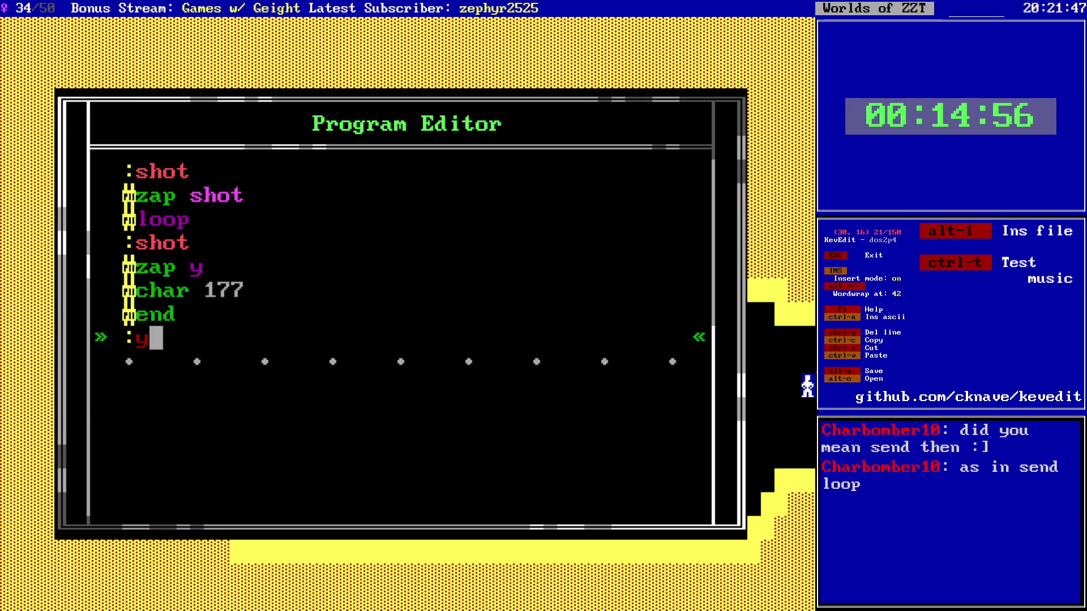
pyautogui.press('pageup')
pyautogui.press('pagedown')
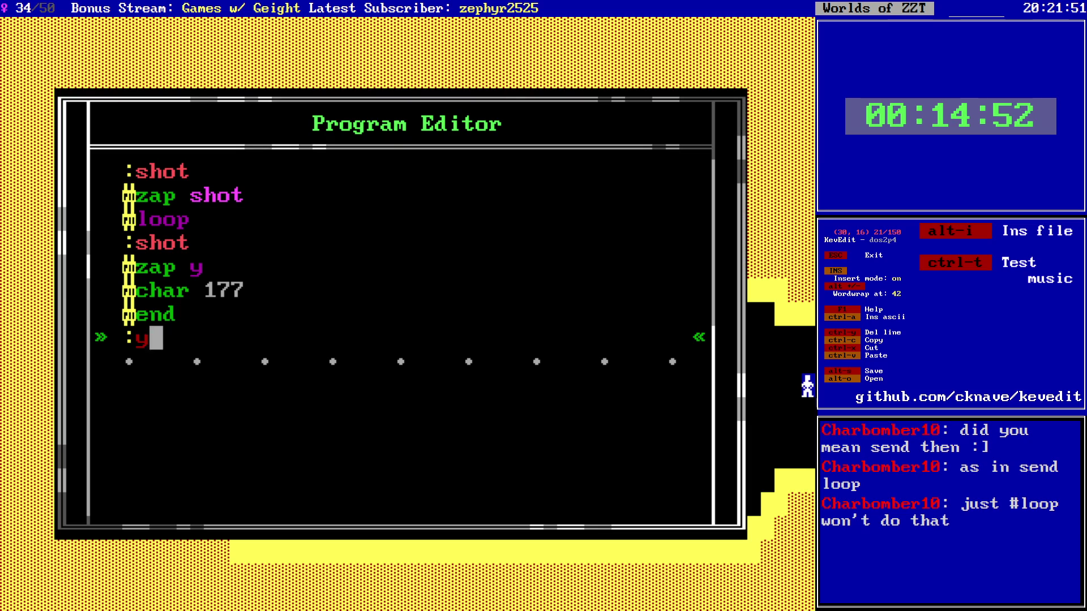
pyautogui.press('Return')
pyautogui.press('Up')
# Delete the :y label and #zap y lines, and insert a blank line above #end.
pyautogui.hotkey('ctrl', 'y')
pyautogui.press('Up')
pyautogui.press('Up')
pyautogui.press('Up')
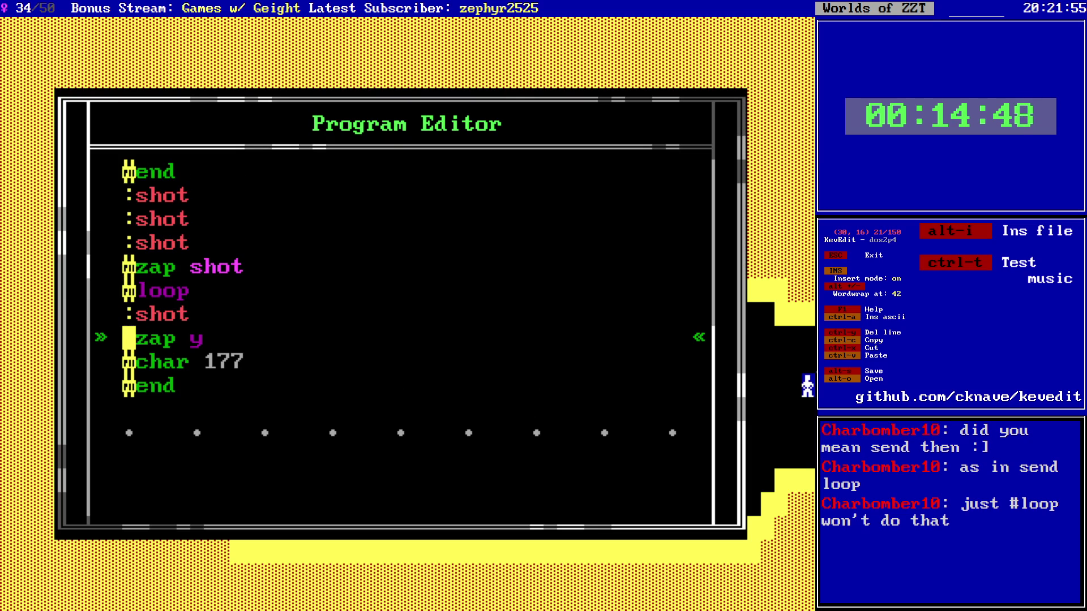
pyautogui.hotkey('ctrl', 'y')
pyautogui.press('Down')
pyautogui.press('Down')
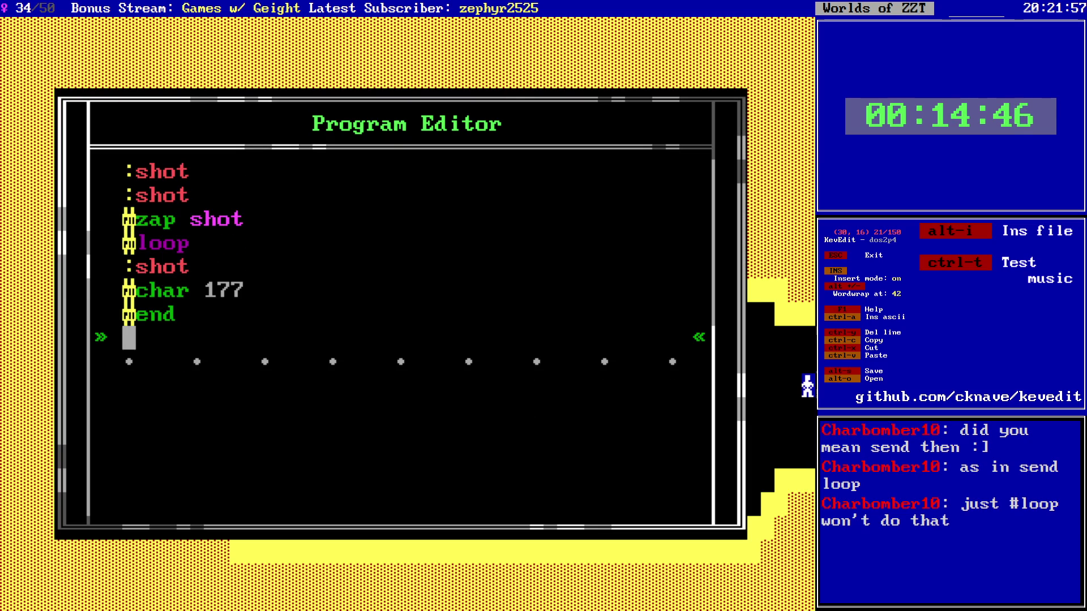
pyautogui.press('Up')
pyautogui.press('Return')
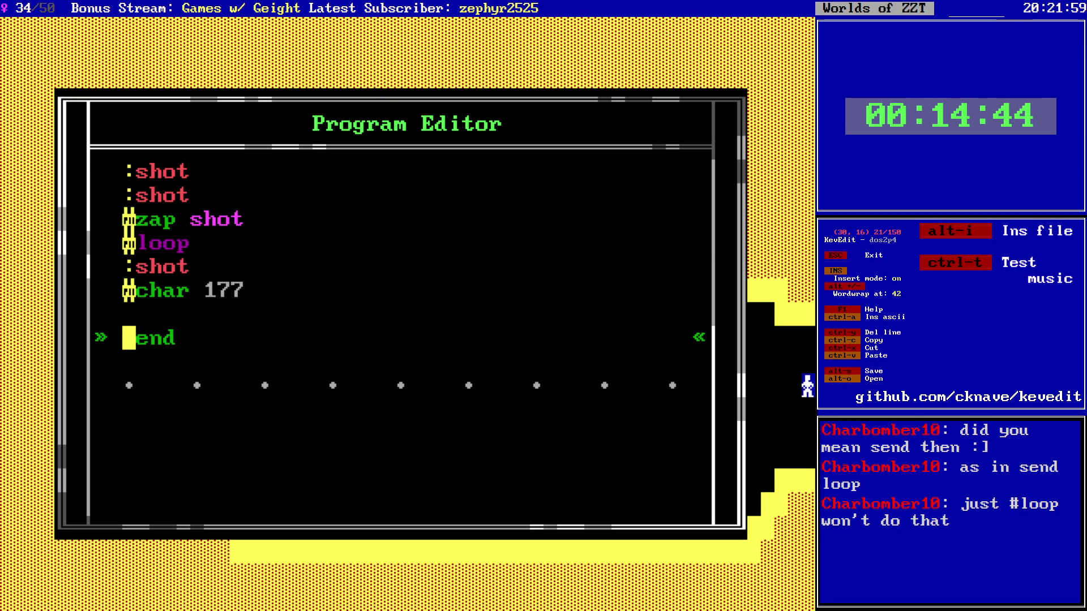
pyautogui.press('Up')
# Type and then delete a '#put e green key' line, and close the script to the board.
pyautogui.write('#')
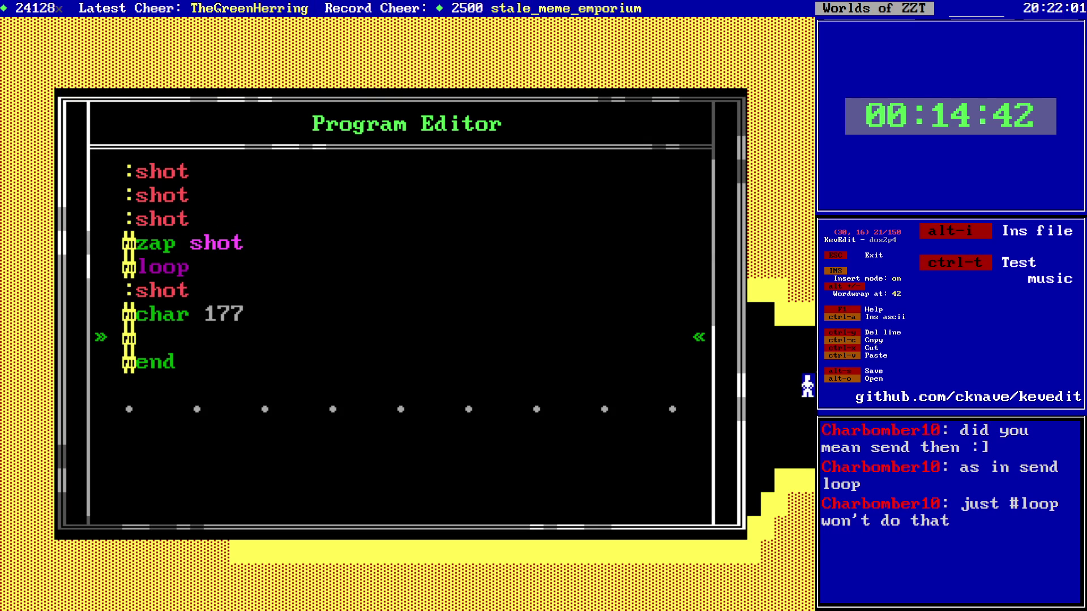
pyautogui.write('put e b')
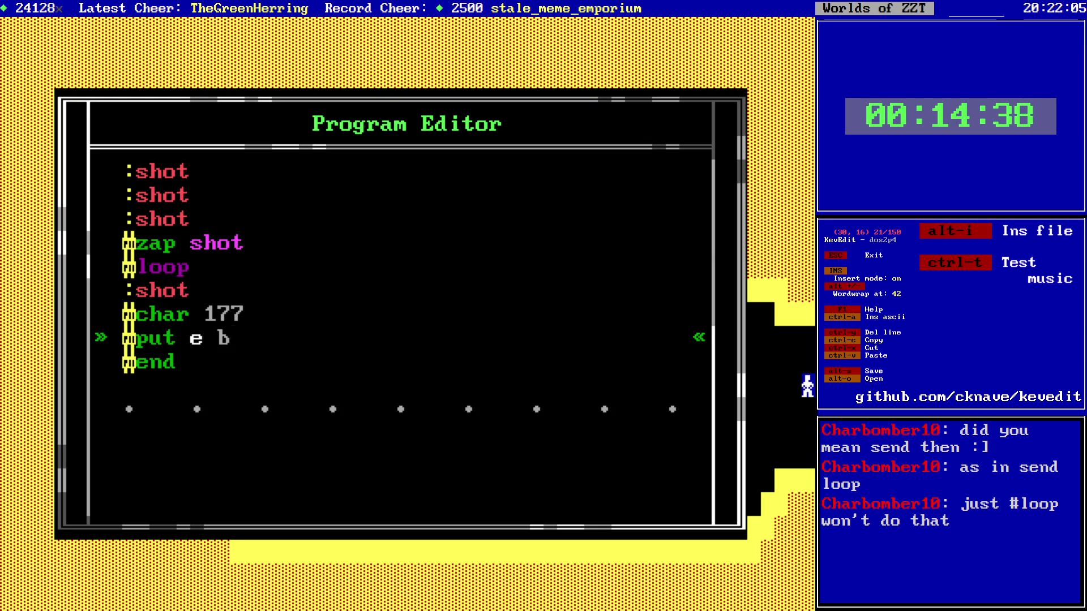
pyautogui.write('lu')
pyautogui.press('BackSpace')
pyautogui.press('BackSpace')
pyautogui.press('BackSpace')
pyautogui.write('green key')
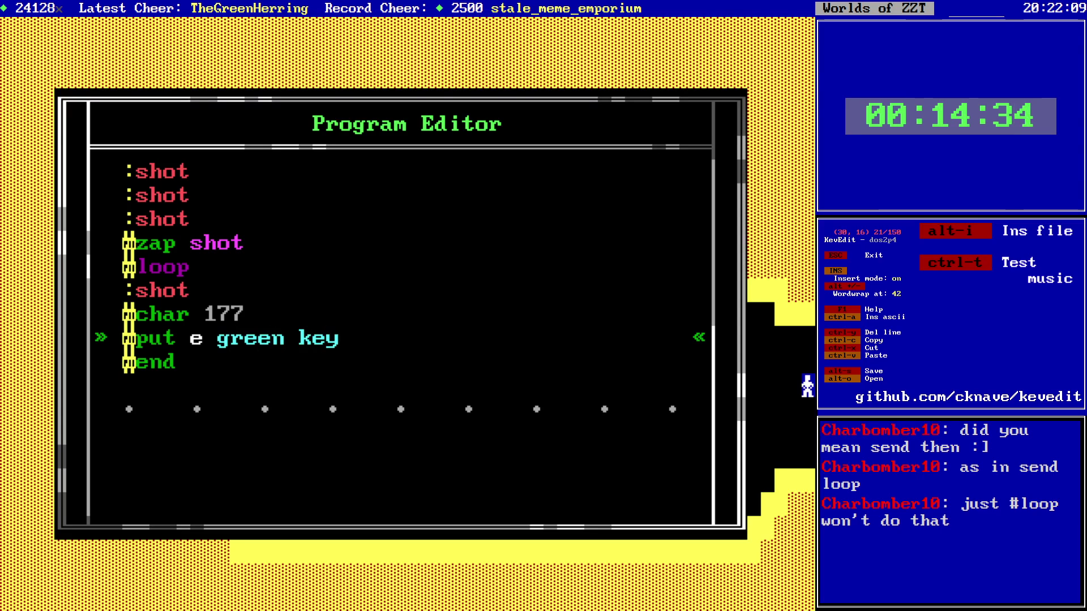
pyautogui.hotkey('ctrl', 'y')
pyautogui.press('Down')
pyautogui.press('Up')
pyautogui.press('Escape')
pyautogui.press('Up')
pyautogui.press('Up')
pyautogui.press('Up')
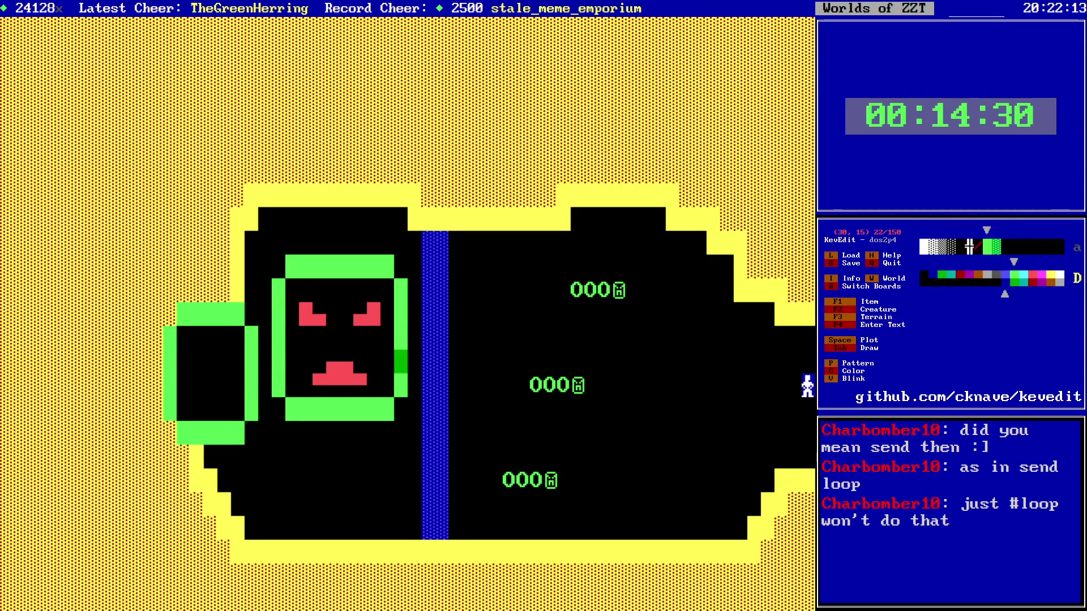
# Open a Pede segment's program code, then remove a stray # line and return to the board.
pyautogui.press('Return')
pyautogui.press('Return')
pyautogui.press('Down')
pyautogui.press('Down')
pyautogui.press('Down')
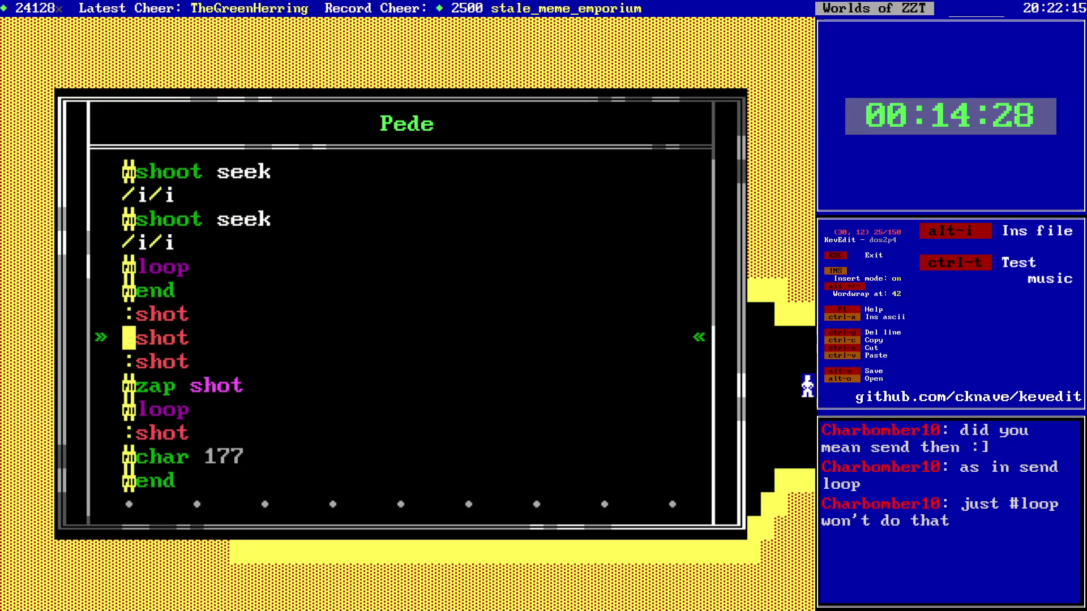
pyautogui.press('Return')
pyautogui.write('#')
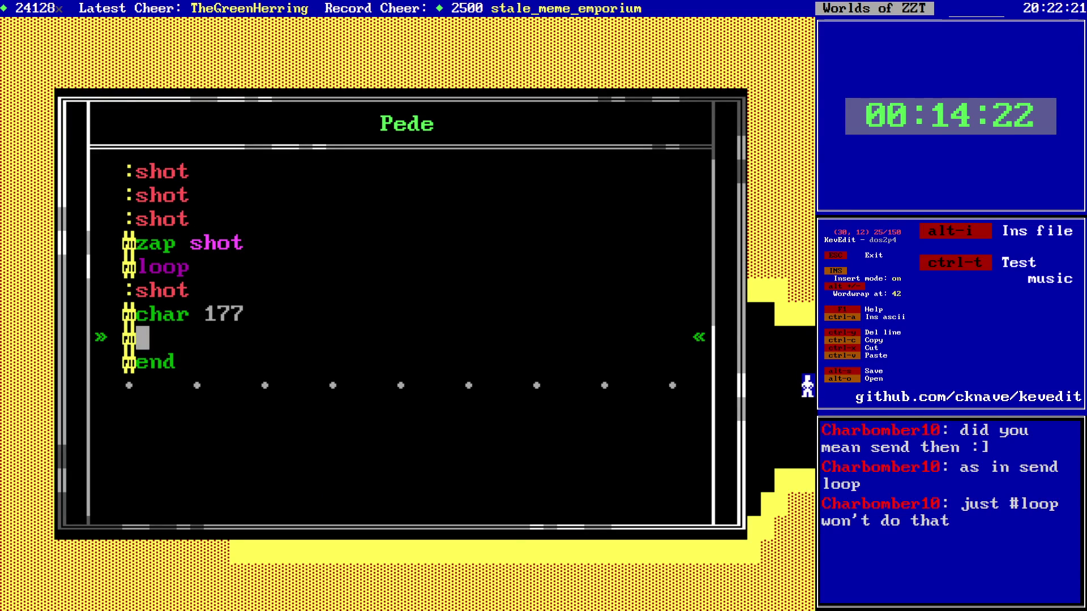
pyautogui.press('BackSpace')
pyautogui.press('BackSpace')
pyautogui.press('Escape')
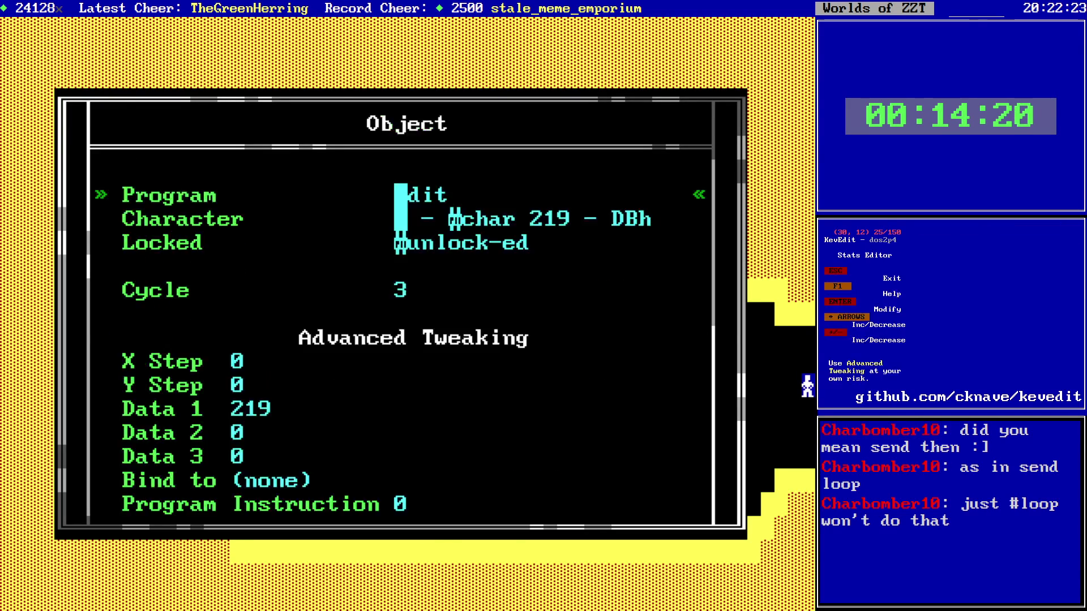
pyautogui.press('Escape')
# Add '#change blue invisible empty' above #end in the top Pede segment's program.
pyautogui.press('Down')
pyautogui.press('Down')
pyautogui.press('Down')
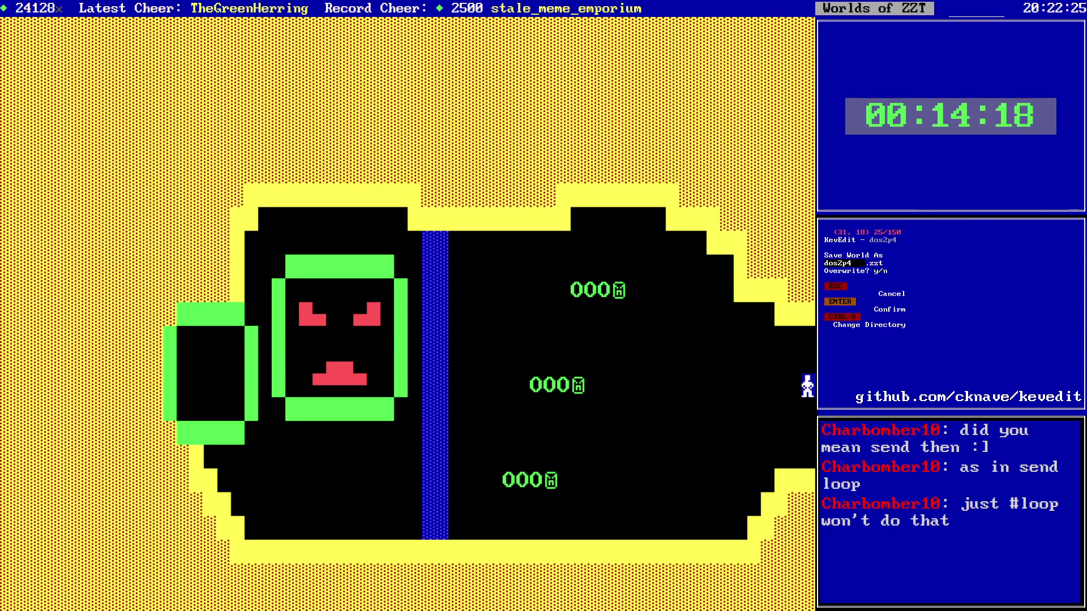
pyautogui.press('Up')
pyautogui.press('Up')
pyautogui.press('Left')
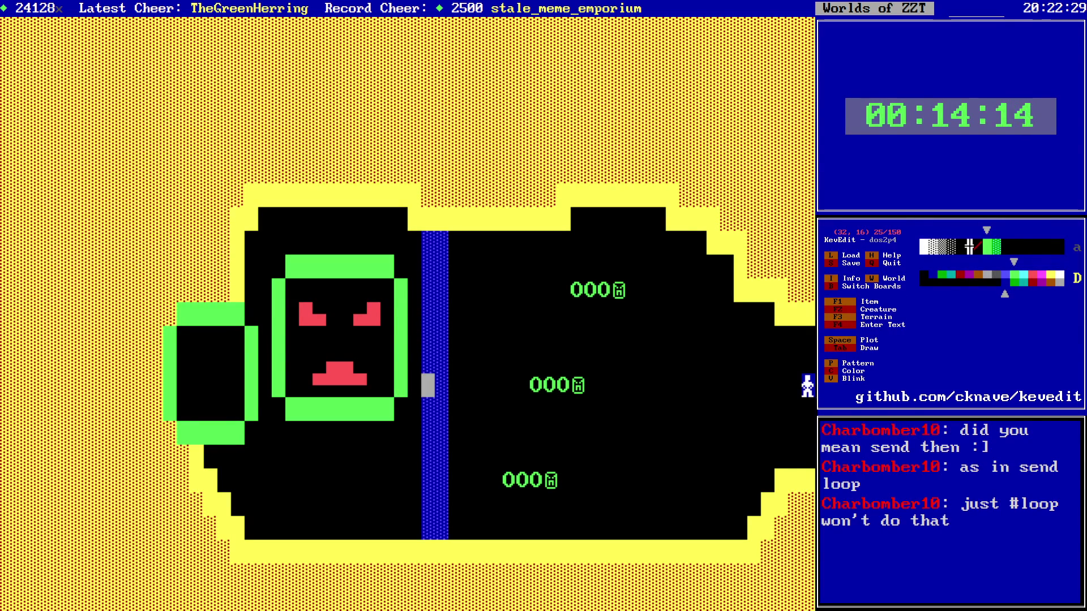
pyautogui.press('Left')
pyautogui.press('Left')
pyautogui.press('Up')
pyautogui.press('Up')
pyautogui.press('Up')
pyautogui.press('Return')
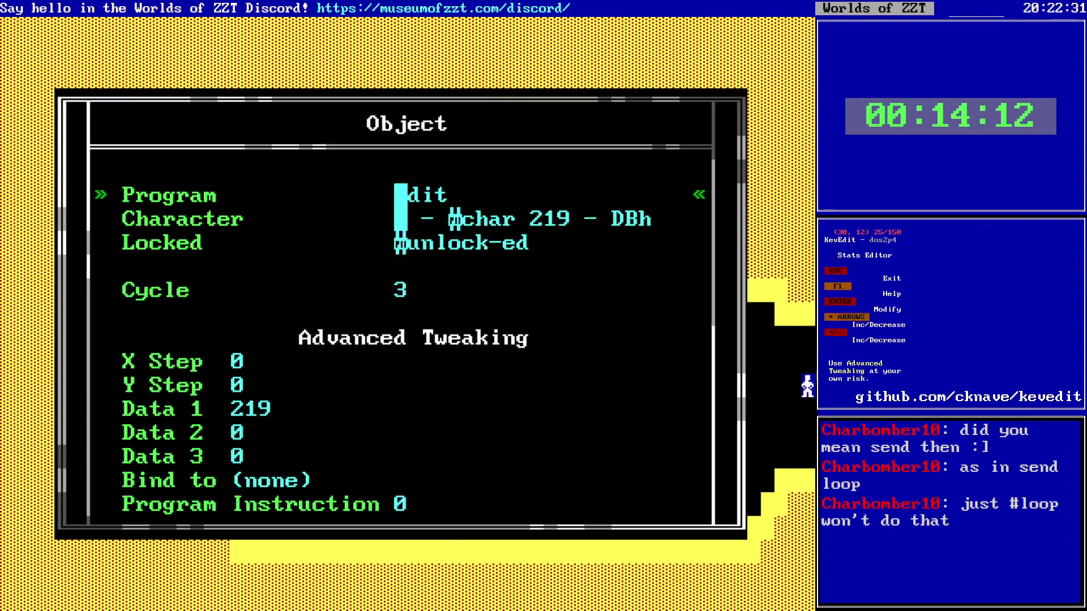
pyautogui.press('Down')
pyautogui.press('Down')
pyautogui.press('Down')
pyautogui.press('Return')
pyautogui.press('Up')
pyautogui.write('#chang')
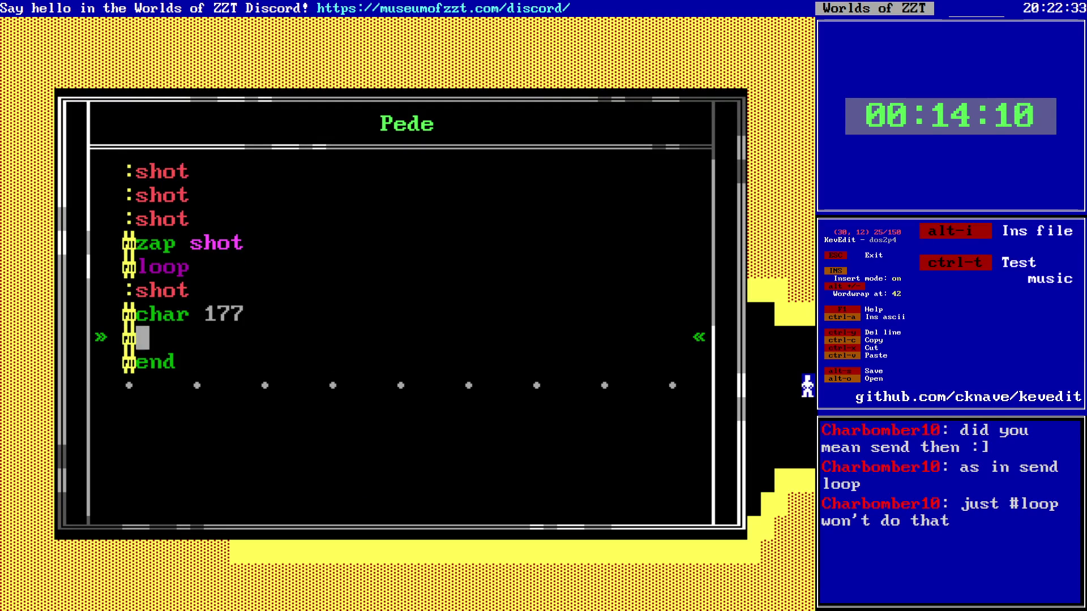
pyautogui.write('e blue invisible empty')
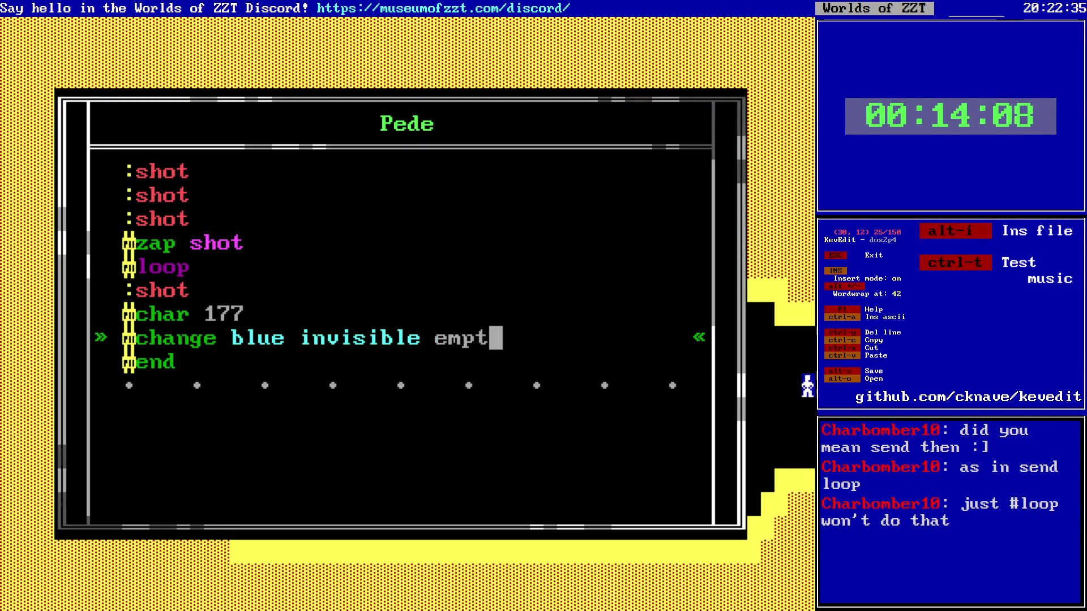
pyautogui.press('Escape')
pyautogui.press('Escape')
# Paste the #change line into the next Pede segment, changing its colour to green.
pyautogui.press('Down')
pyautogui.press('Return')
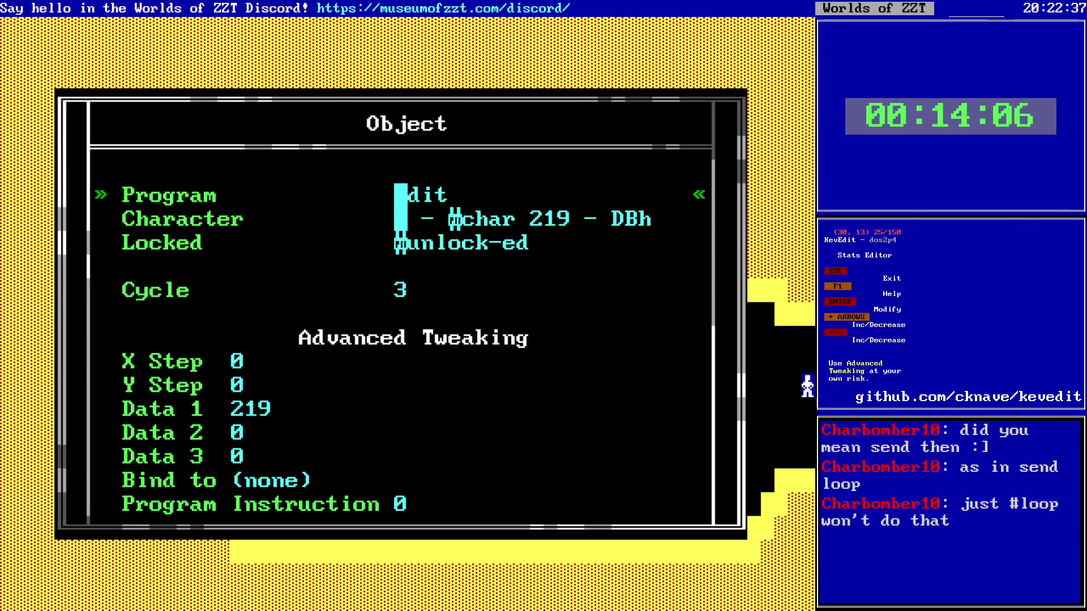
pyautogui.press('Return')
pyautogui.write('#change blue invisible empty')
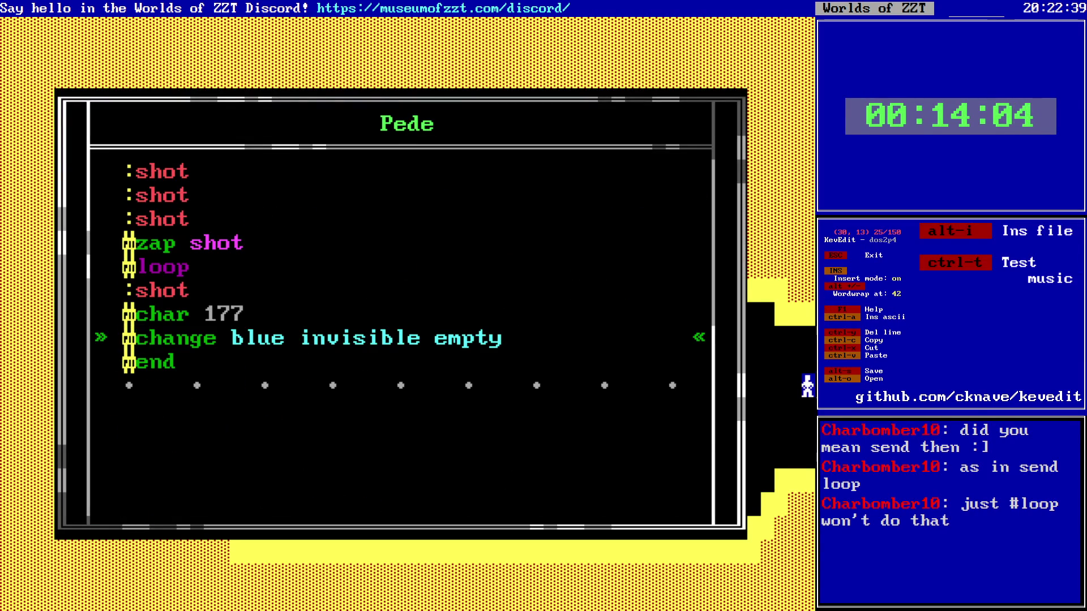
pyautogui.press('Delete')
pyautogui.press('Delete')
pyautogui.press('Delete')
pyautogui.write('green')
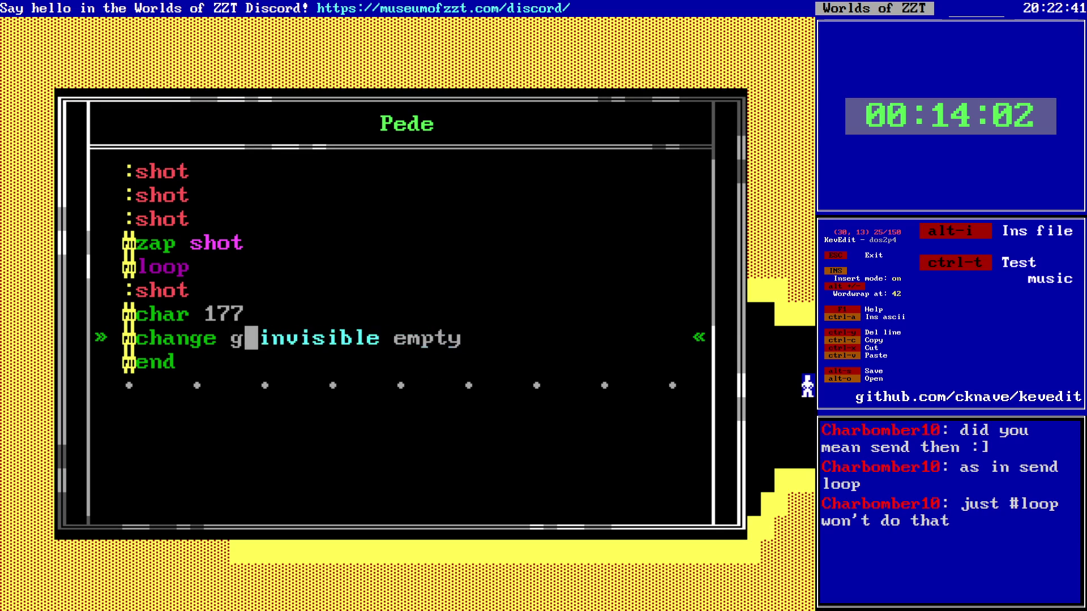
pyautogui.press('Escape')
pyautogui.press('Escape')
# Paste the #change line into the following Pede segment and start retyping its colour as cyan.
pyautogui.press('Down')
pyautogui.press('Return')
pyautogui.press('Return')
pyautogui.press('pagedown')
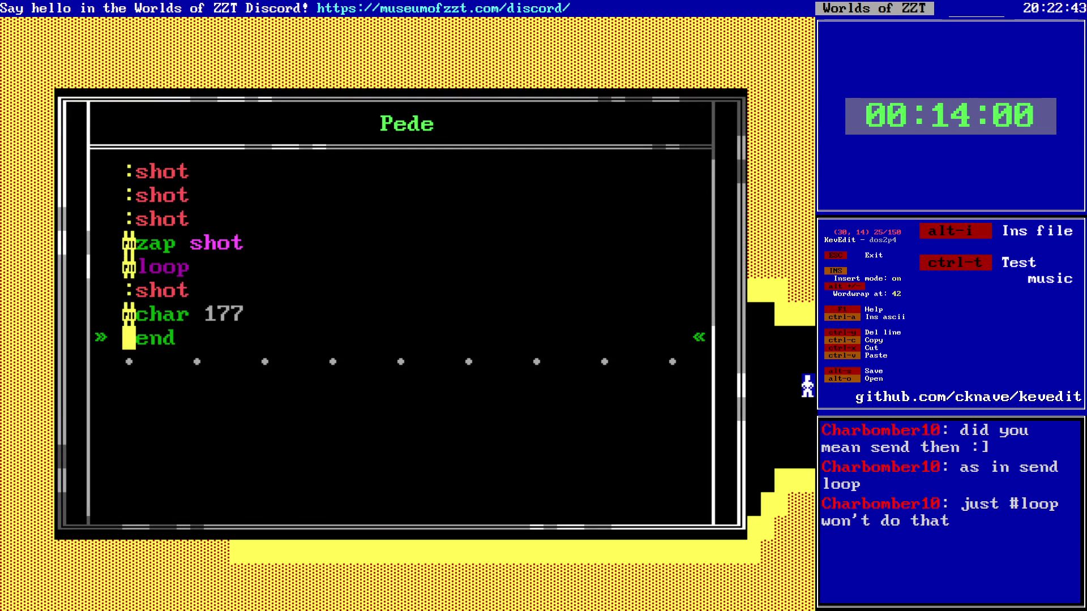
pyautogui.write('#change blue invisible empty')
pyautogui.press('Left')
pyautogui.press('Left')
pyautogui.press('Left')
pyautogui.press('BackSpace')
pyautogui.press('BackSpace')
pyautogui.press('BackSpace')
pyautogui.write('cy')
pyautogui.press('Escape')
# Add '#change purple invisible empty' after #char 177 in the last Pede segment's program.
pyautogui.press('Escape')
# Paste the #change line into the next Pede segment with the colour set to cyan.
pyautogui.press('Down')
pyautogui.press('Return')
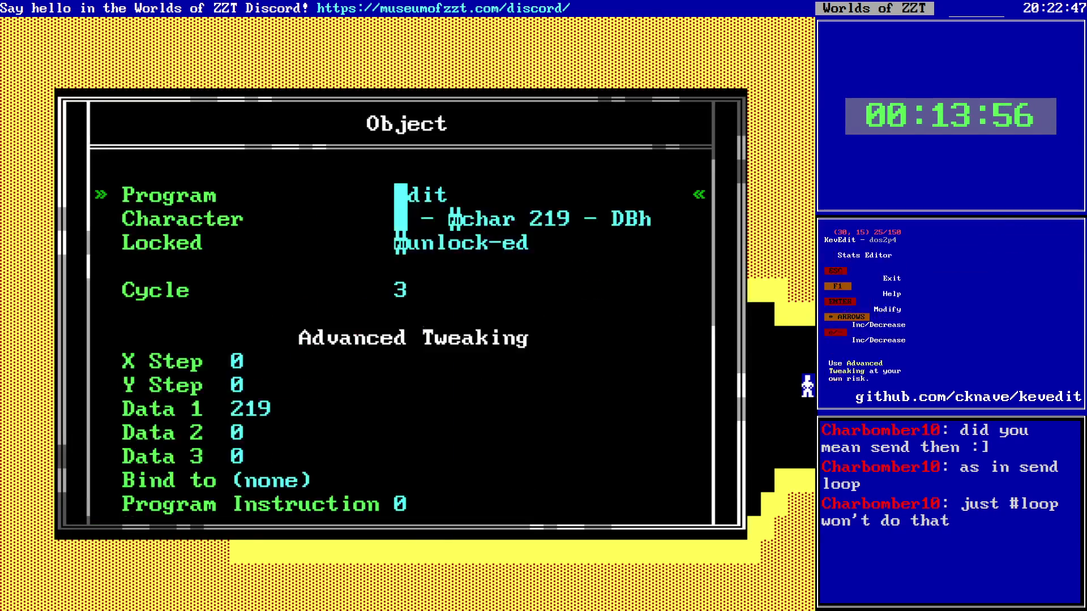
pyautogui.press('Return')
pyautogui.press('pagedown')
pyautogui.write('#change blue invisible empty')
pyautogui.press('Left')
pyautogui.press('Left')
pyautogui.press('Left')
pyautogui.press('BackSpace')
pyautogui.press('BackSpace')
pyautogui.press('BackSpace')
pyautogui.write('cyan')
pyautogui.press('Escape')
pyautogui.press('Escape')
pyautogui.press('Down')
pyautogui.press('Return')
pyautogui.press('Return')
pyautogui.press('pagedown')
pyautogui.press('Up')
pyautogui.press('End')
pyautogui.press('Return')
pyautogui.write('#change blue invisible empty')
pyautogui.press('Left')
pyautogui.press('Left')
pyautogui.press('Left')
pyautogui.press('Left')
pyautogui.press('Left')
pyautogui.press('Left')
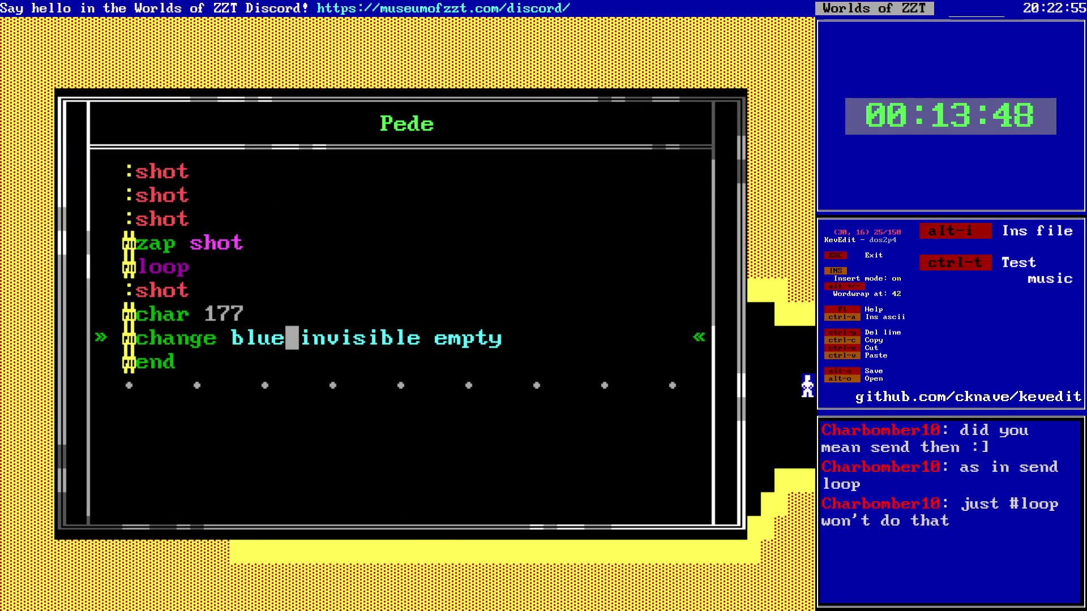
pyautogui.press('BackSpace')
pyautogui.press('BackSpace')
pyautogui.press('BackSpace')
pyautogui.write('purple')
pyautogui.press('Escape')
pyautogui.press('Escape')
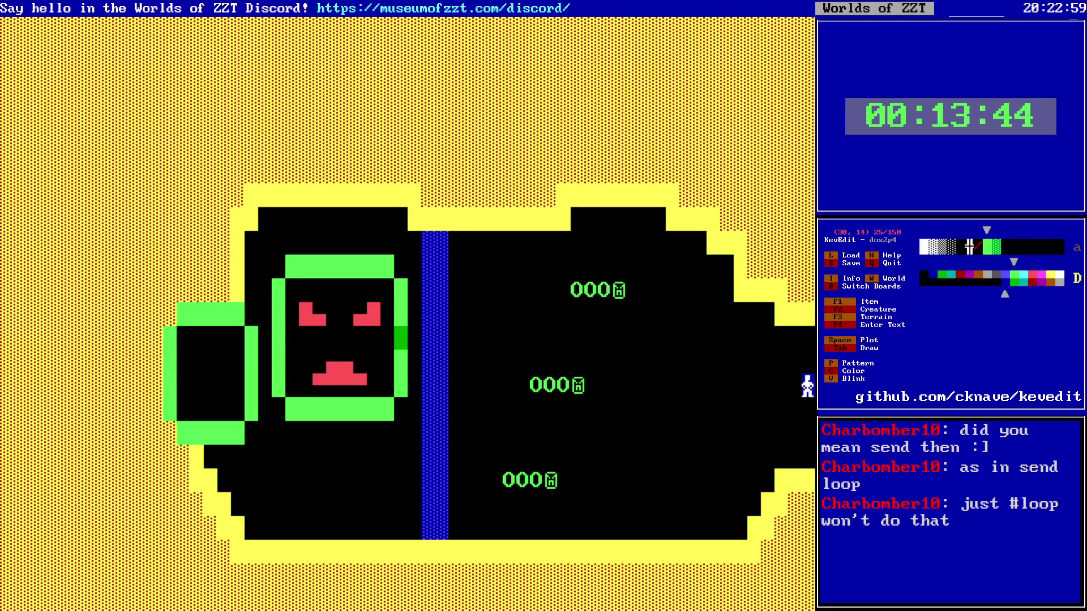
# Pick a new drawing colour and move the cursor into the ship's left chamber.
pyautogui.press('Down')
pyautogui.press('Down')
pyautogui.press('Down')
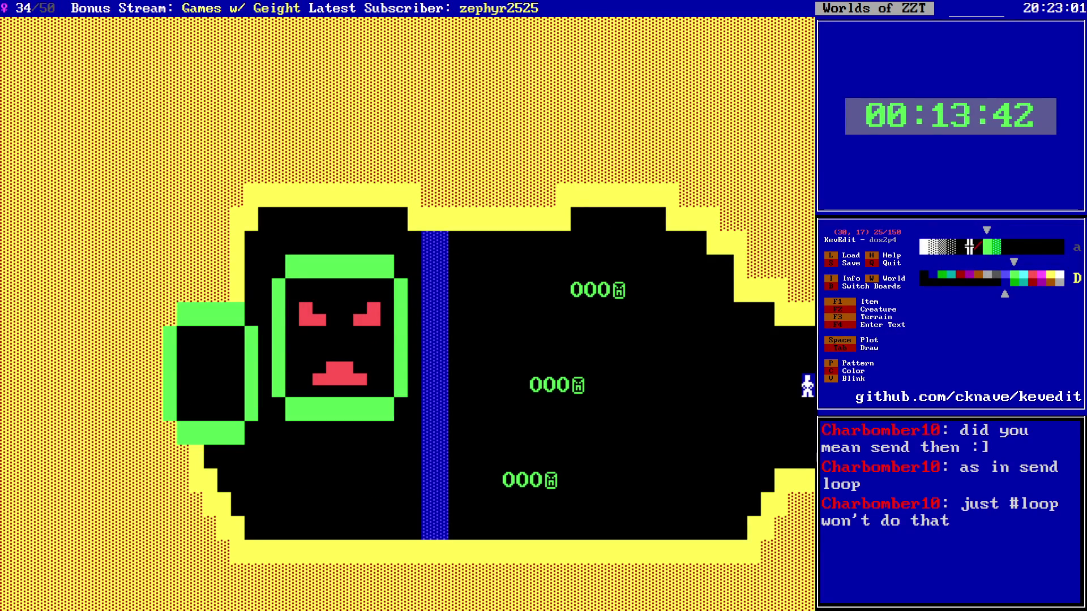
pyautogui.press('Up')
pyautogui.press('Left')
pyautogui.press('Up')
pyautogui.press('Left')
pyautogui.press('Up')
pyautogui.press('Left')
pyautogui.press('Up')
pyautogui.press('Left')
pyautogui.press('Up')
pyautogui.press('Left')
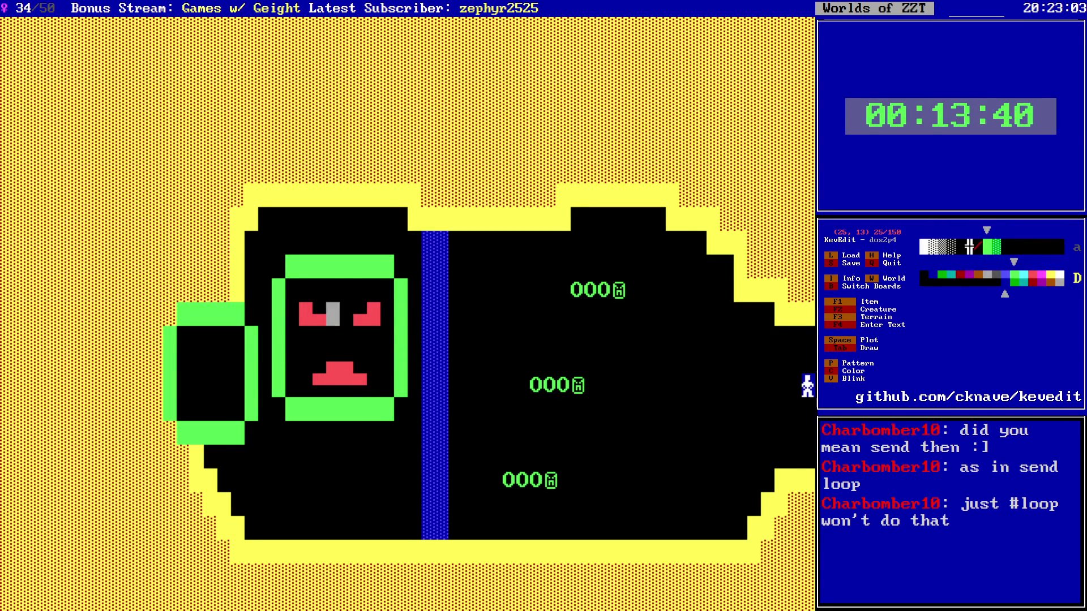
pyautogui.press('c')
pyautogui.press('Return')
pyautogui.press('Up')
pyautogui.press('Up')
pyautogui.press('Up')
pyautogui.press('Left')
pyautogui.press('Left')
pyautogui.press('Left')
pyautogui.press('Left')
pyautogui.press('Down')
pyautogui.press('Down')
pyautogui.press('Down')
pyautogui.press('Left')
pyautogui.press('Left')
pyautogui.press('Down')
pyautogui.press('Left')
pyautogui.press('Left')
pyautogui.press('Down')
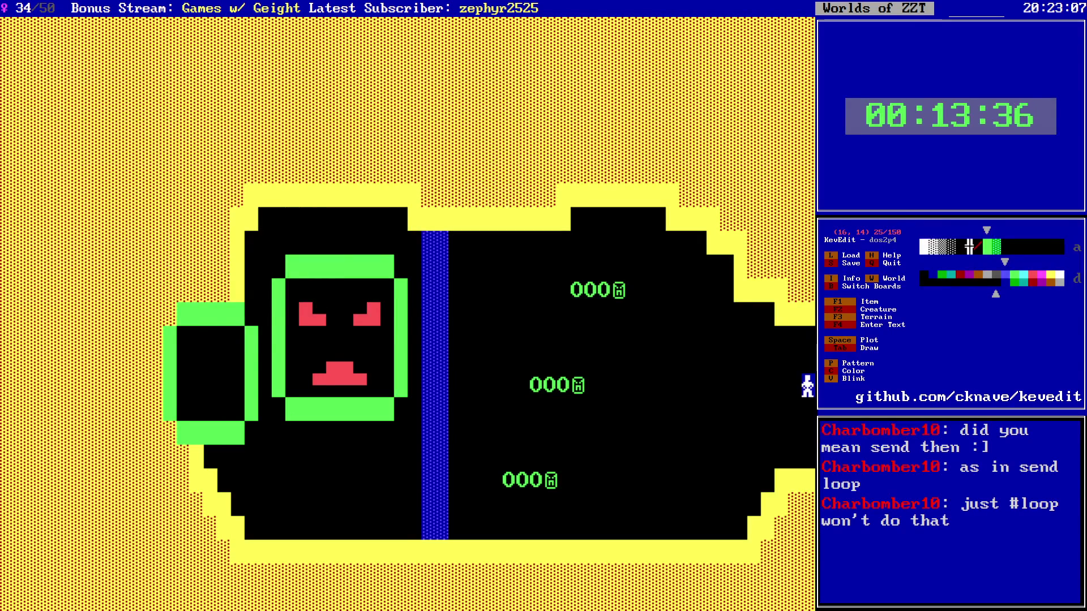
# Plot dotted blue, cyan and magenta wall tiles inside the left chamber.
pyautogui.press('Right')
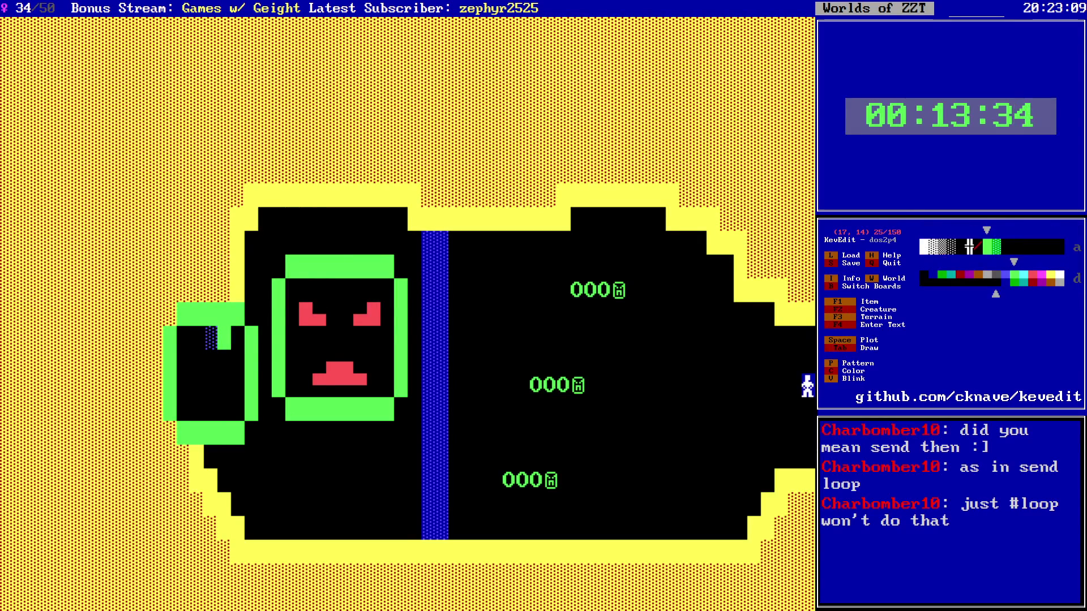
pyautogui.press('F3')
pyautogui.press('Return')
pyautogui.press('Down')
pyautogui.press('F3')
pyautogui.press('Escape')
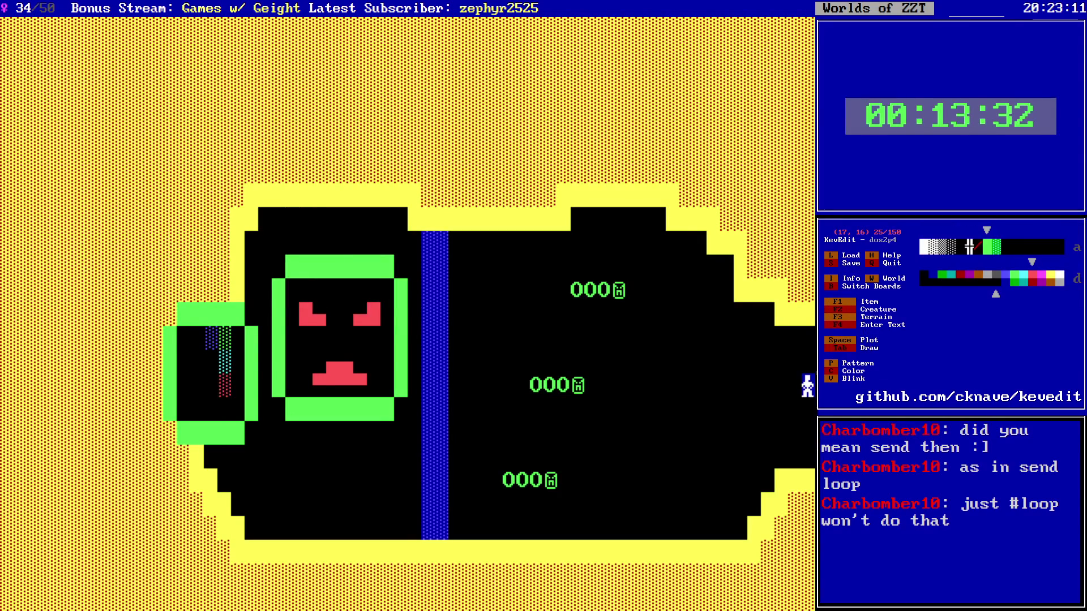
pyautogui.press('F3')
pyautogui.press('Return')
pyautogui.press('Left')
pyautogui.press('space')
pyautogui.press('Down')
pyautogui.press('d')
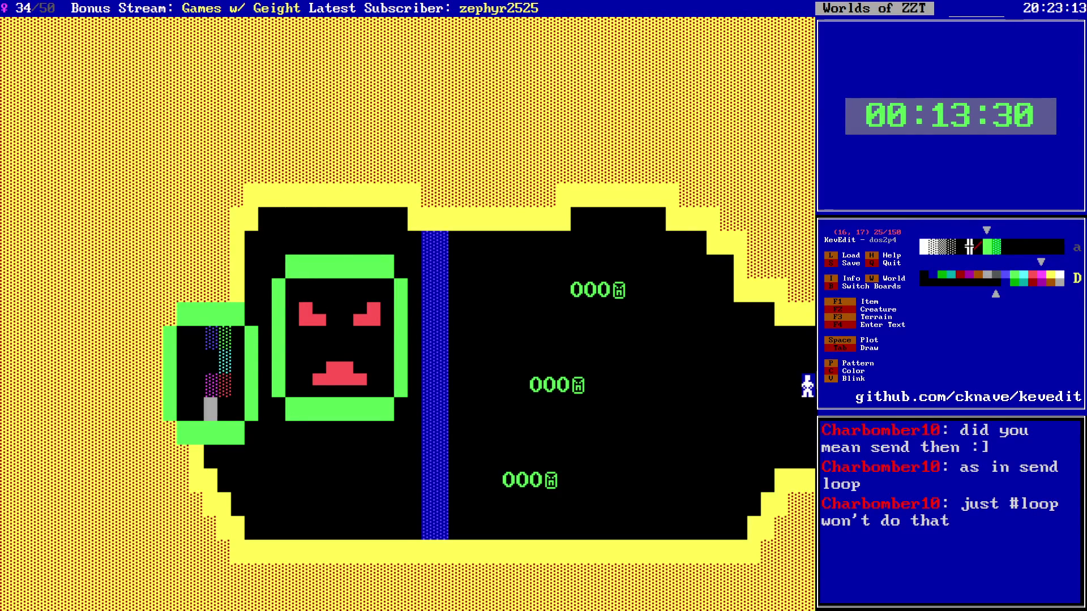
# Place a new object in the Bugs cave's top yellow wall beside the water.
pyautogui.click(496, 552)
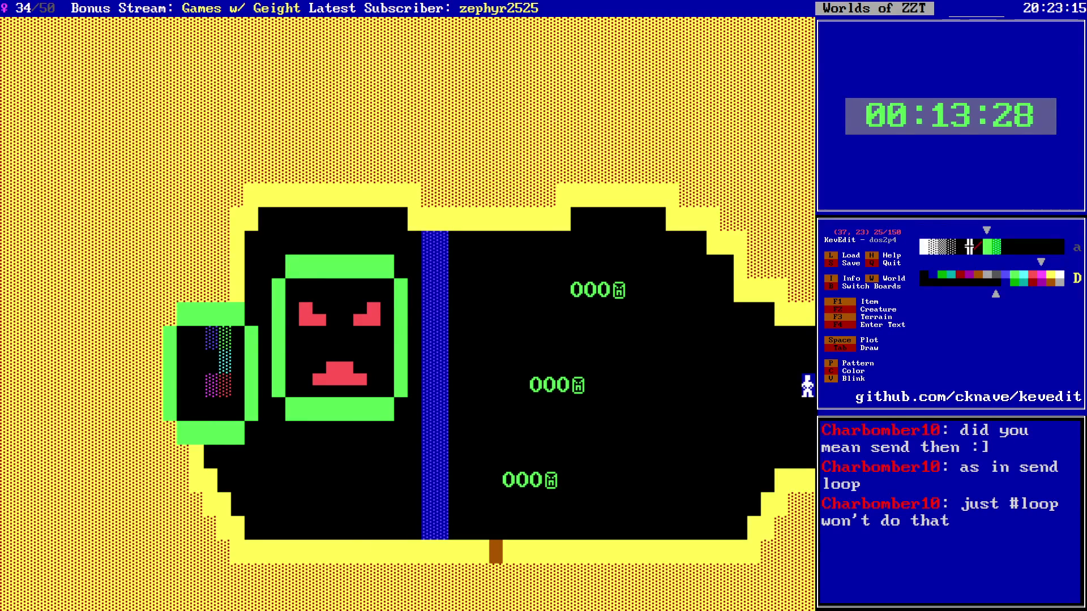
pyautogui.press('Left')
pyautogui.press('Up')
pyautogui.press('Up')
pyautogui.press('Up')
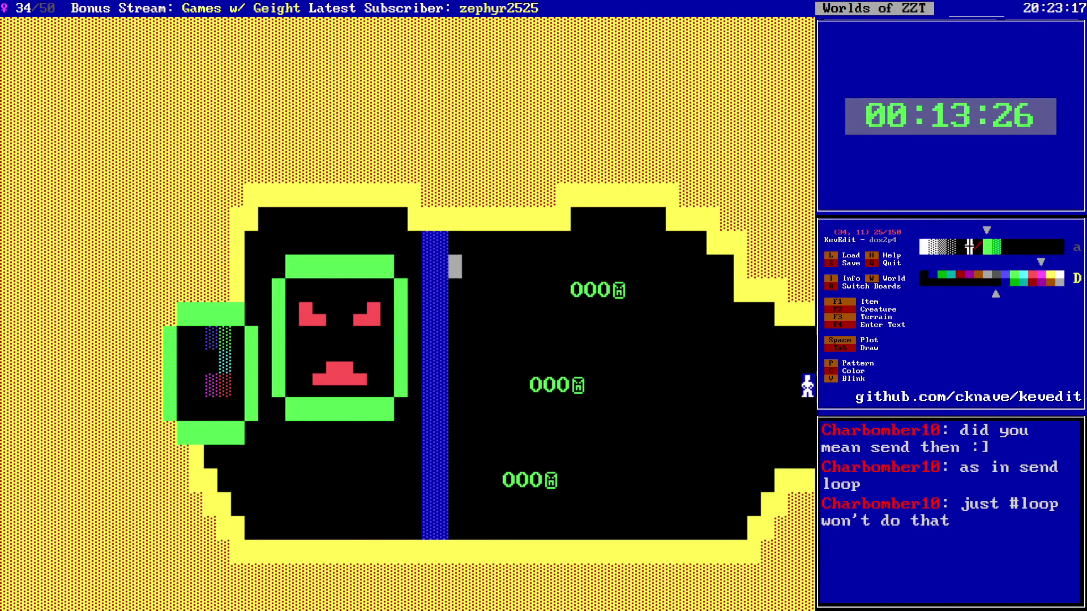
pyautogui.press('Right')
pyautogui.press('Up')
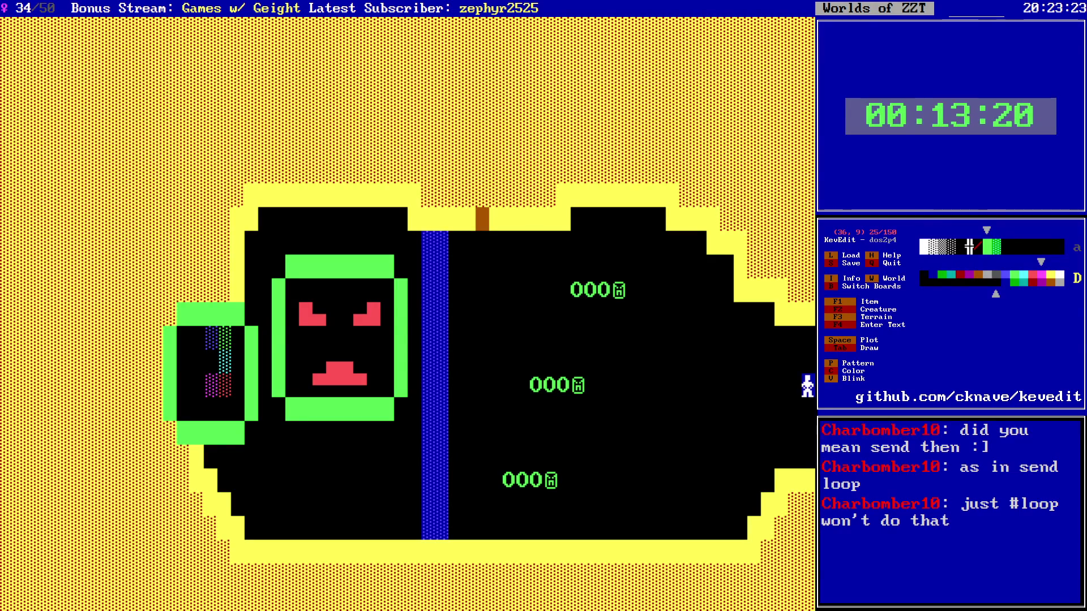
pyautogui.press('Left')
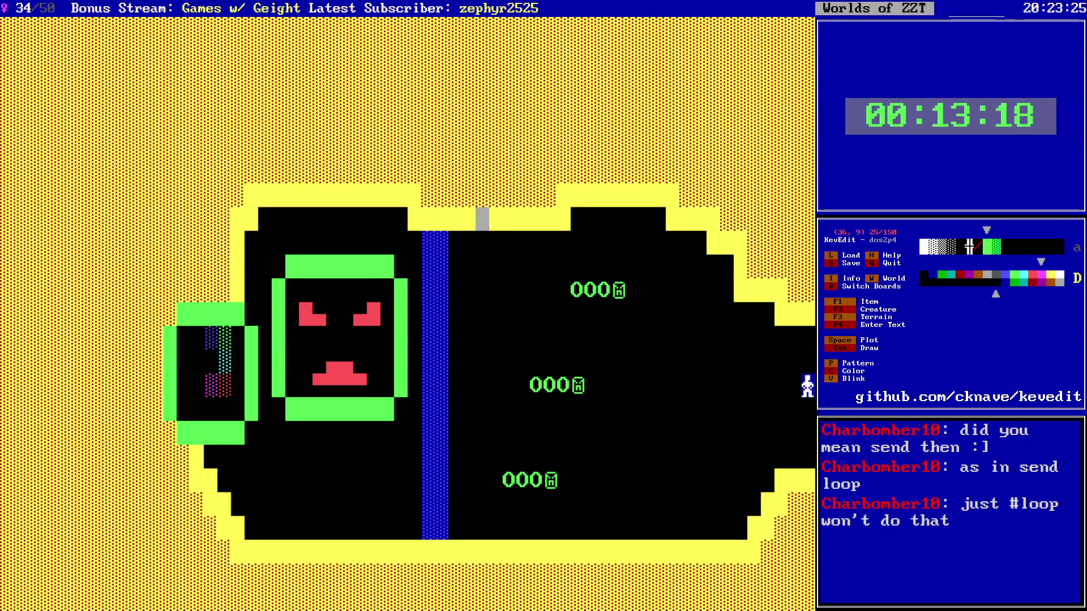
pyautogui.press('space')
# Make the new object a solid block character with cycle 1.
pyautogui.press('Return')
pyautogui.press('Return')
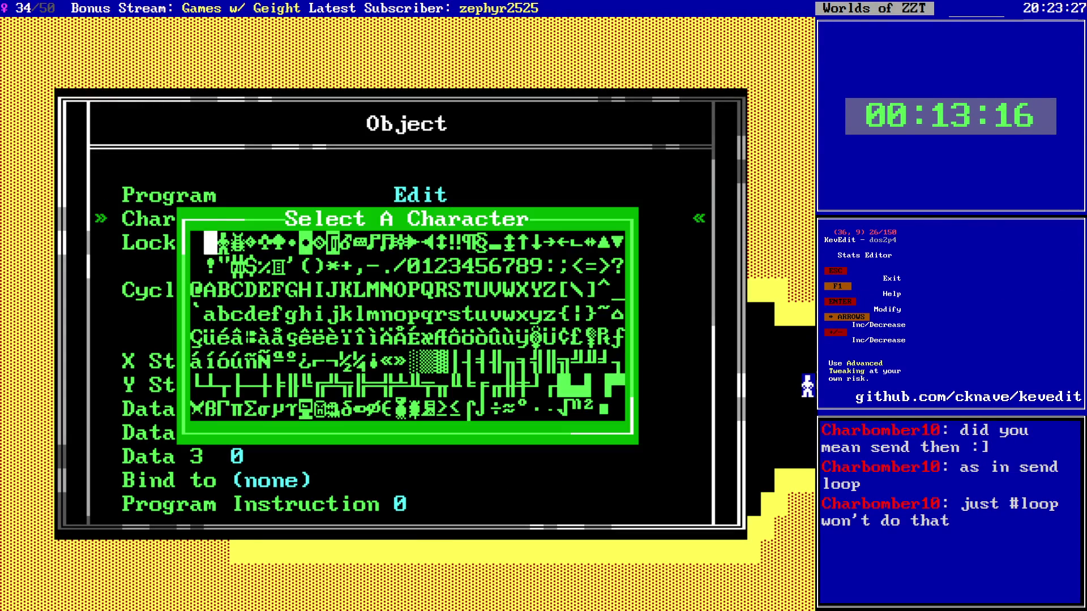
pyautogui.press('Right')
pyautogui.press('Right')
pyautogui.press('Right')
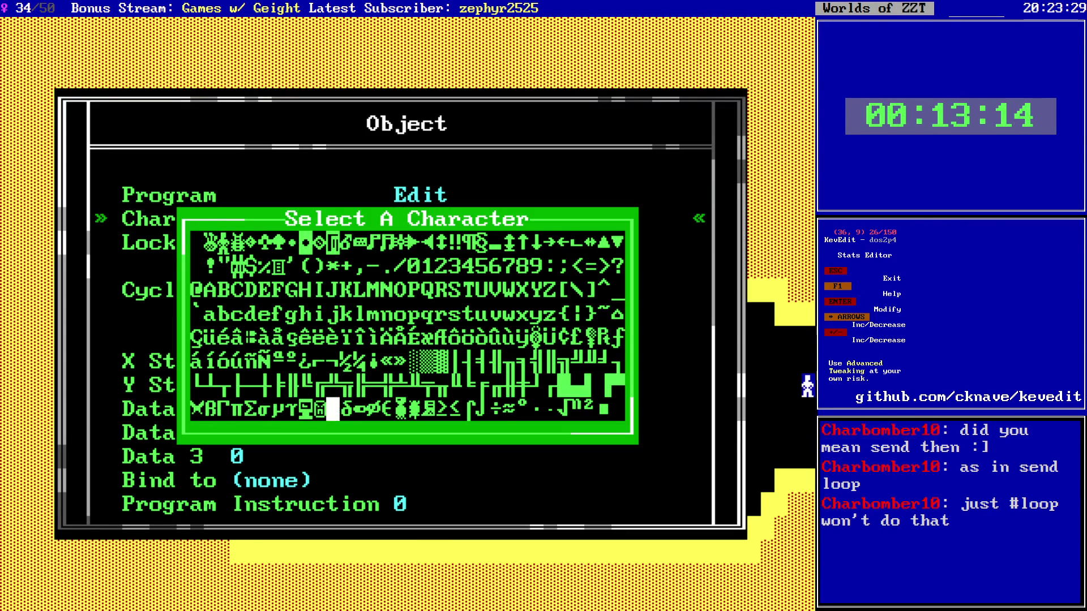
pyautogui.press('Right')
pyautogui.press('Right')
pyautogui.press('Right')
pyautogui.press('Up')
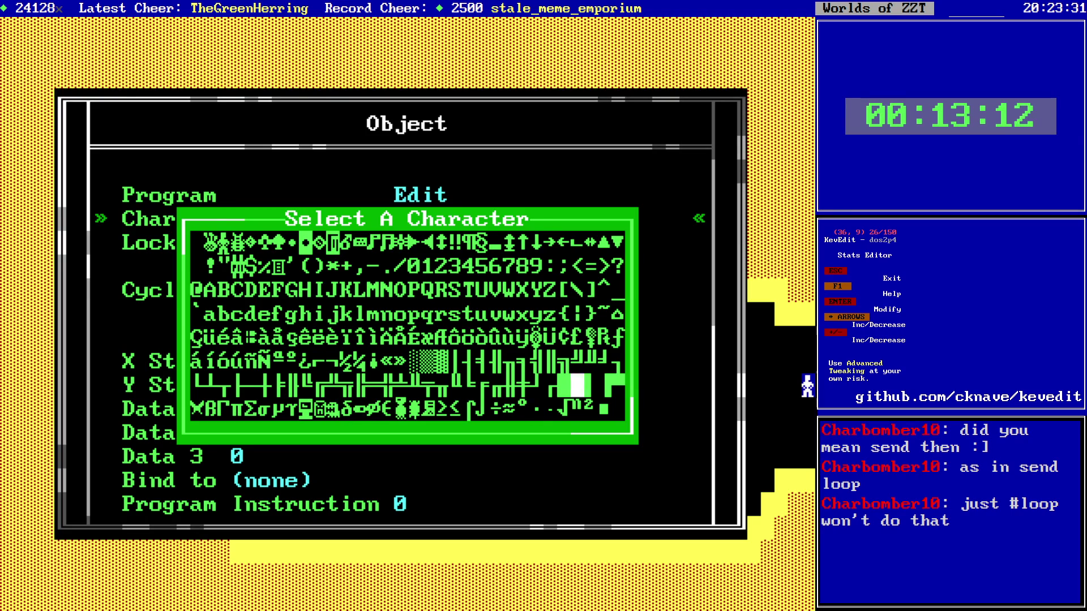
pyautogui.press('Return')
pyautogui.press('Down')
pyautogui.press('Down')
pyautogui.press('Return')
pyautogui.write('1')
pyautogui.press('Return')
pyautogui.press('Up')
pyautogui.press('Up')
pyautogui.press('Up')
pyautogui.press('Return')
pyautogui.write('@win')
pyautogui.press('Return')
pyautogui.write(':loop')
pyautogui.press('Return')
pyautogui.write('#if any invisi')
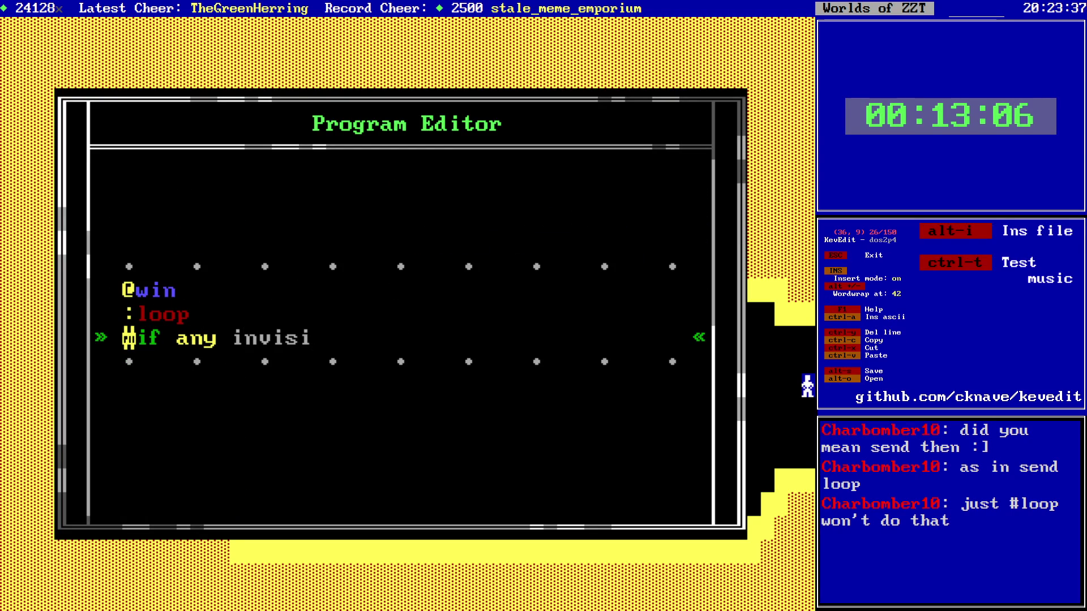
pyautogui.press('Right')
pyautogui.press('Right')
pyautogui.press('Right')
pyautogui.write('not any invisi')
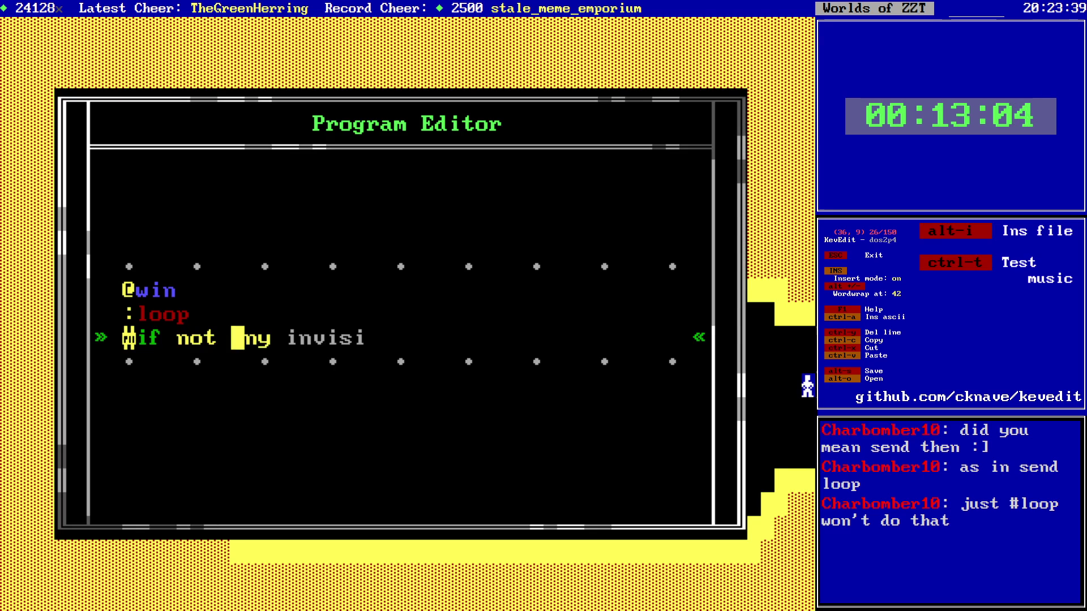
pyautogui.write('ble win')
pyautogui.press('Return')
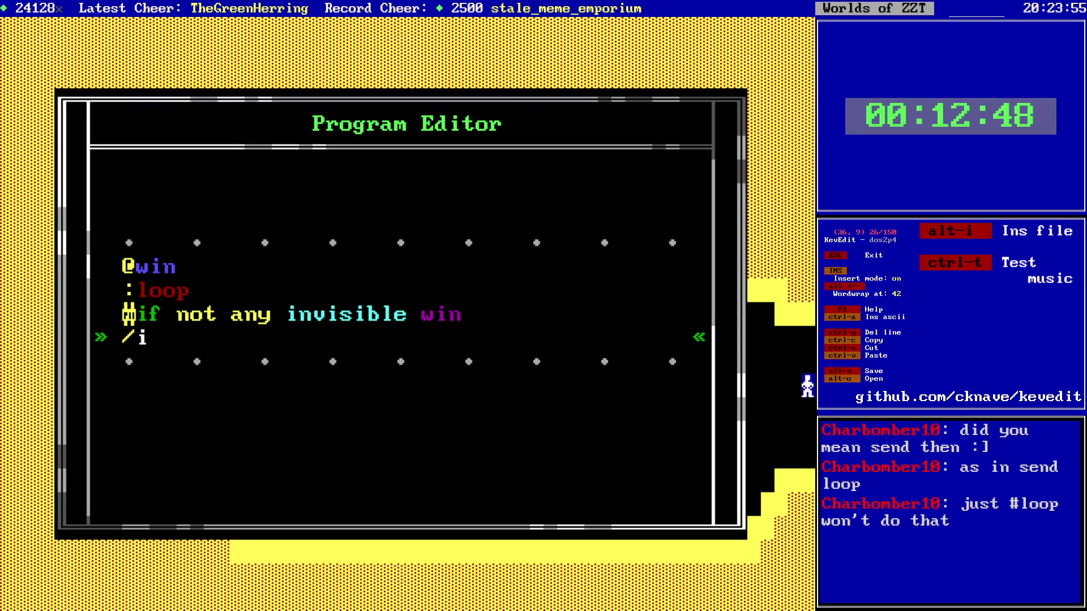
# Add the #loop jump-back line and the win label.
pyautogui.write('#win')
pyautogui.press('BackSpace')
pyautogui.press('BackSpace')
pyautogui.press('BackSpace')
pyautogui.write('loop')
pyautogui.press('Return')
pyautogui.write('win')
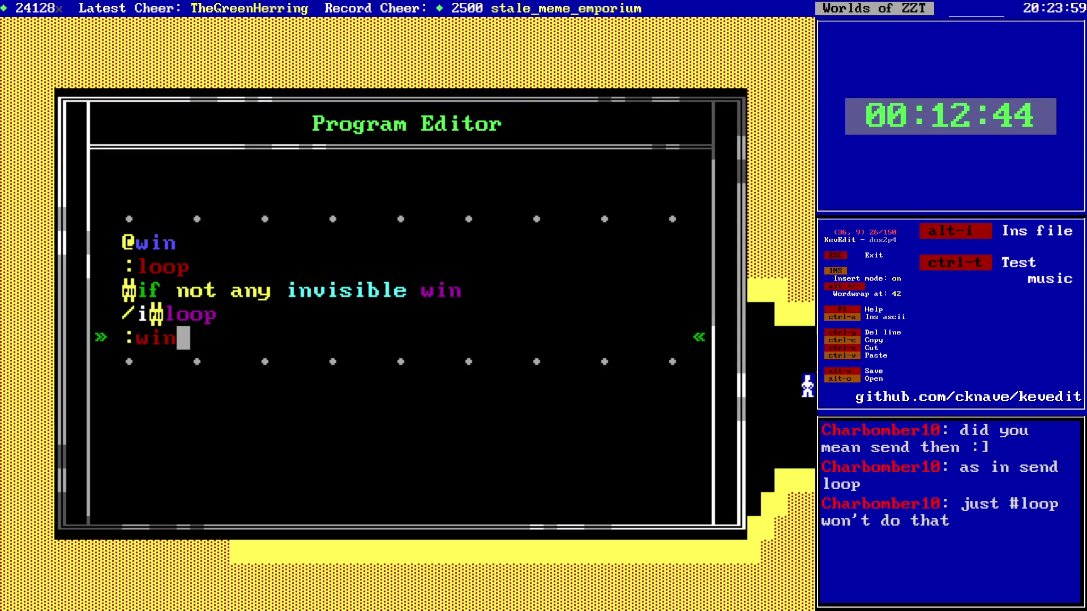
pyautogui.press('Return')
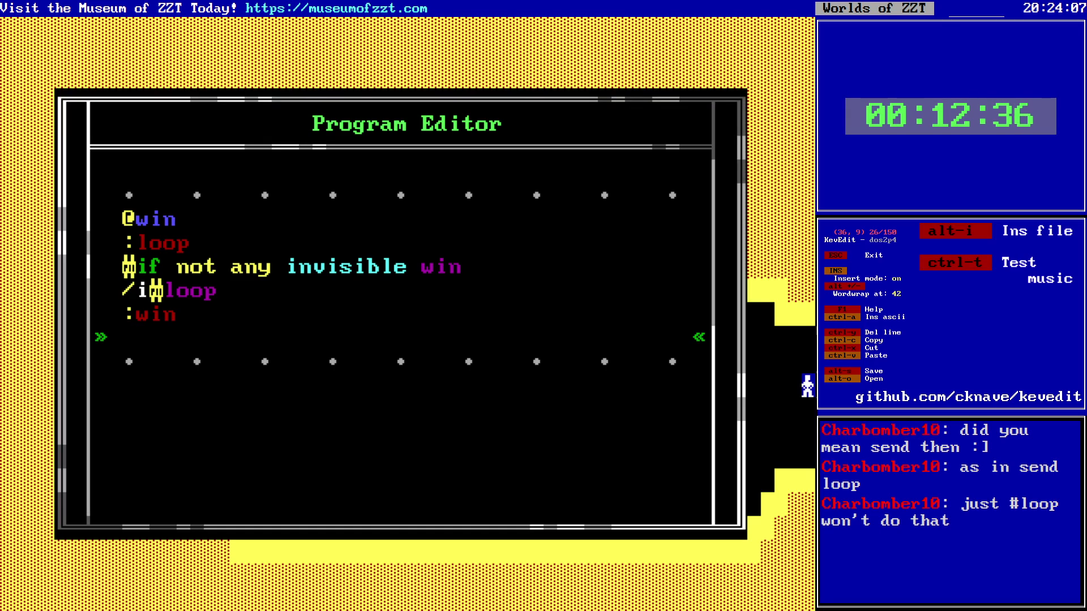
# Add the message 'You collect the bug juice. It smells a lot like coffee?', then #set juice and #end.
pyautogui.write('You collect the ')
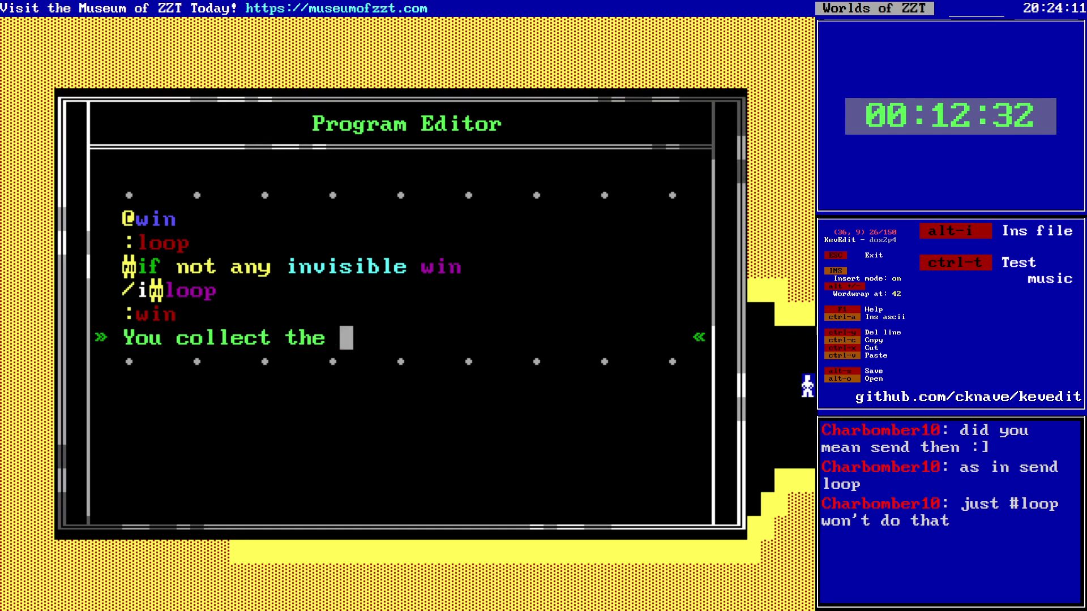
pyautogui.write('bug juice.')
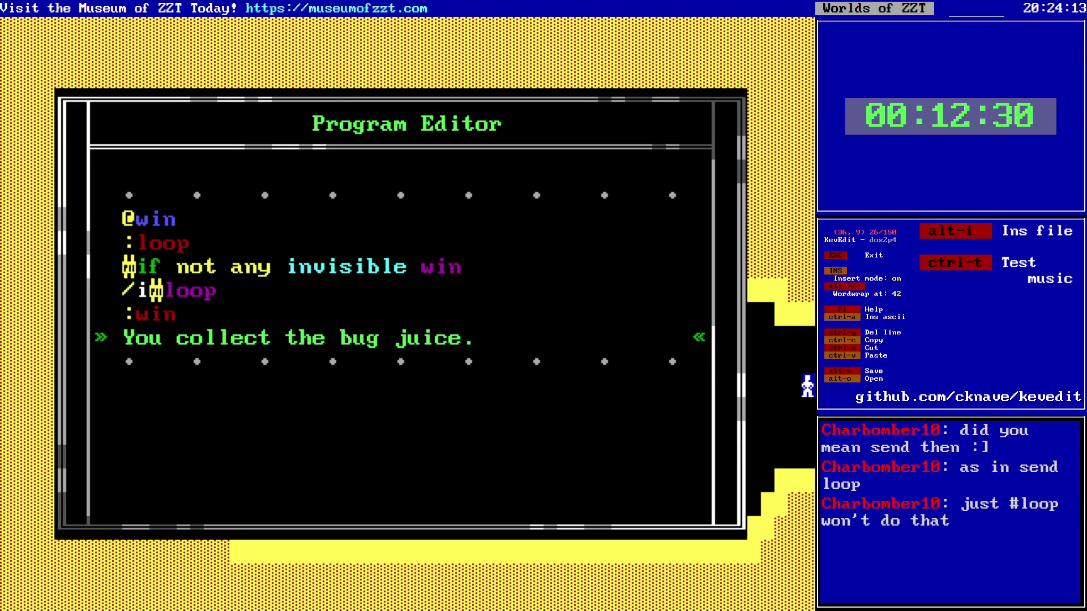
pyautogui.write(' It smell')
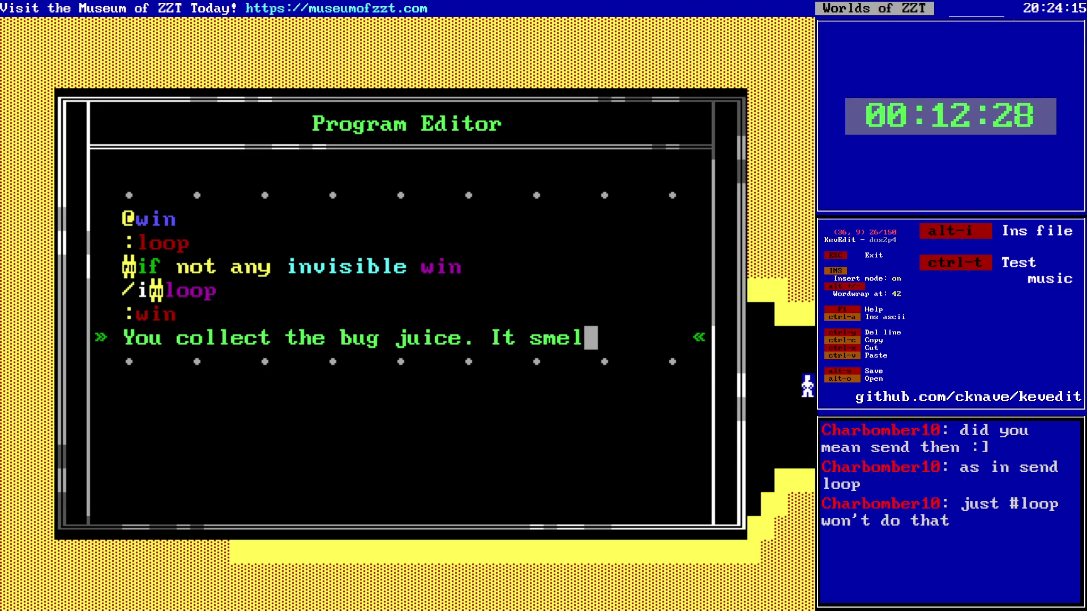
pyautogui.write('s a lot like')
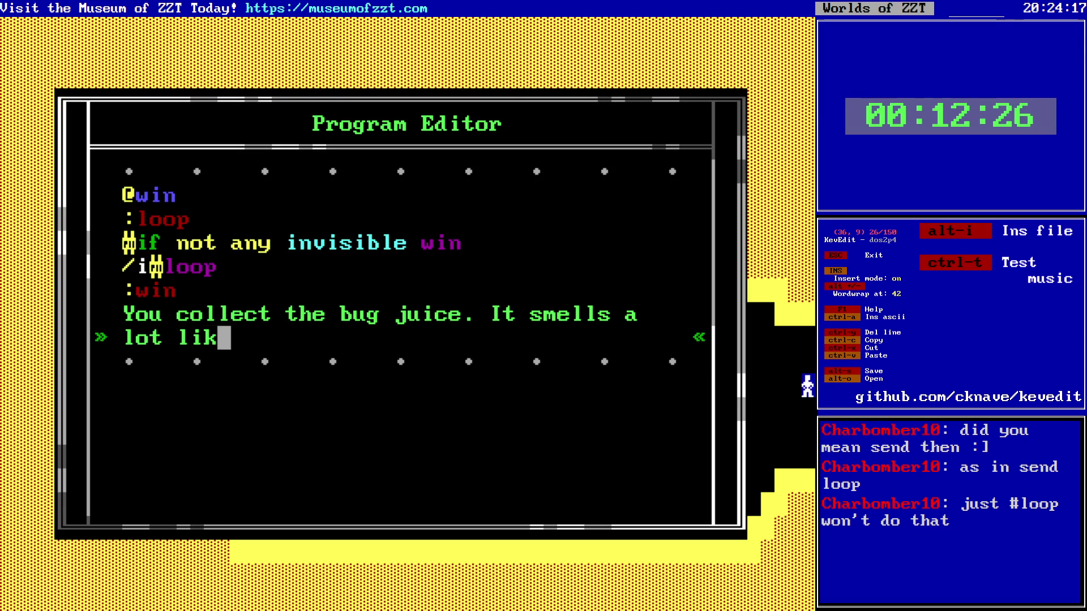
pyautogui.write(' coffee.')
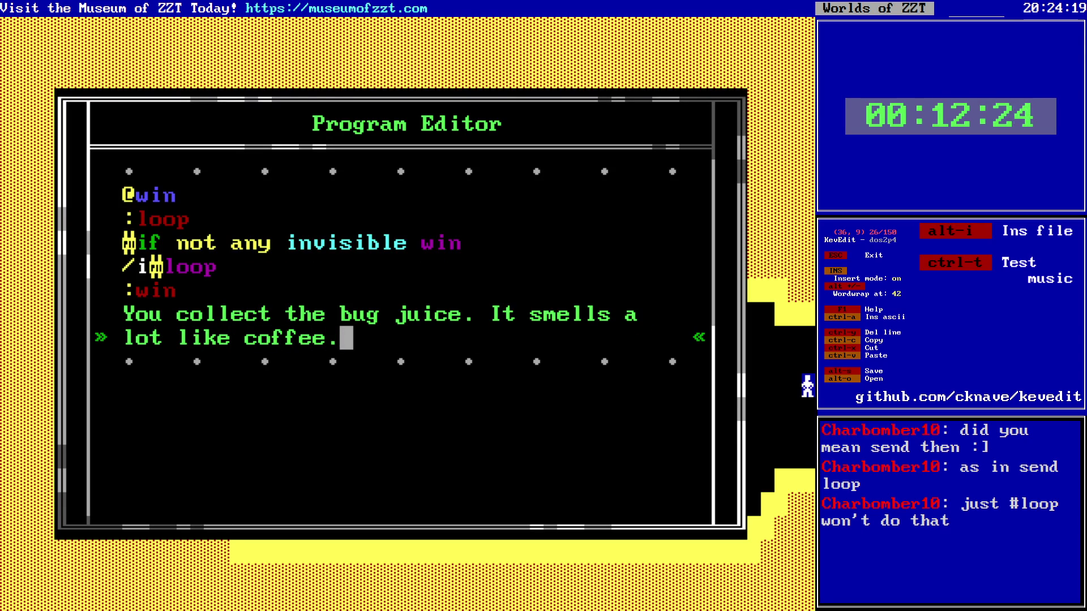
pyautogui.press('Return')
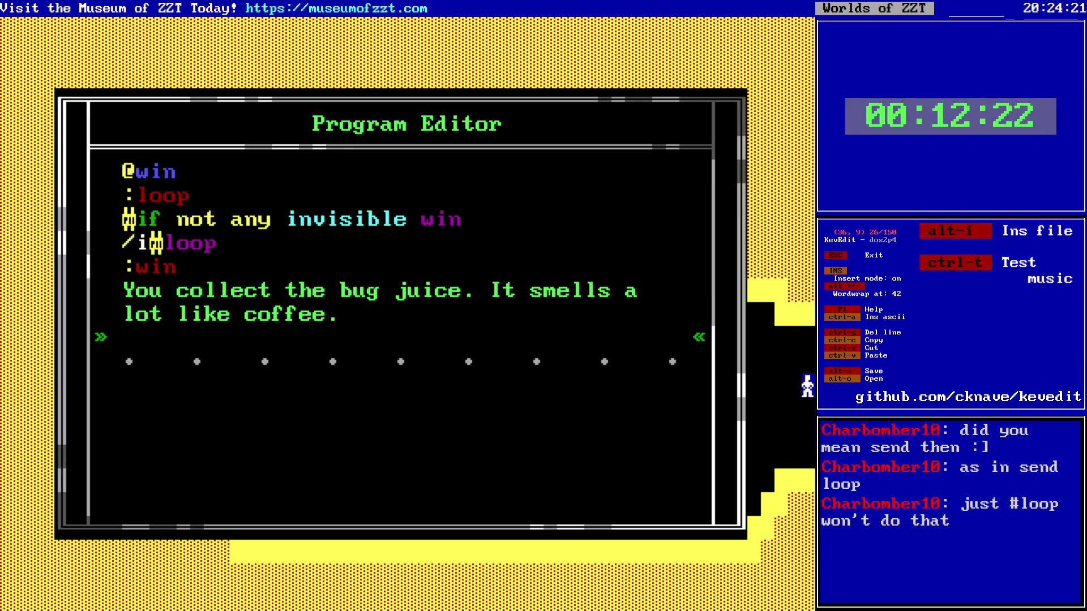
pyautogui.press('BackSpace')
pyautogui.press('BackSpace')
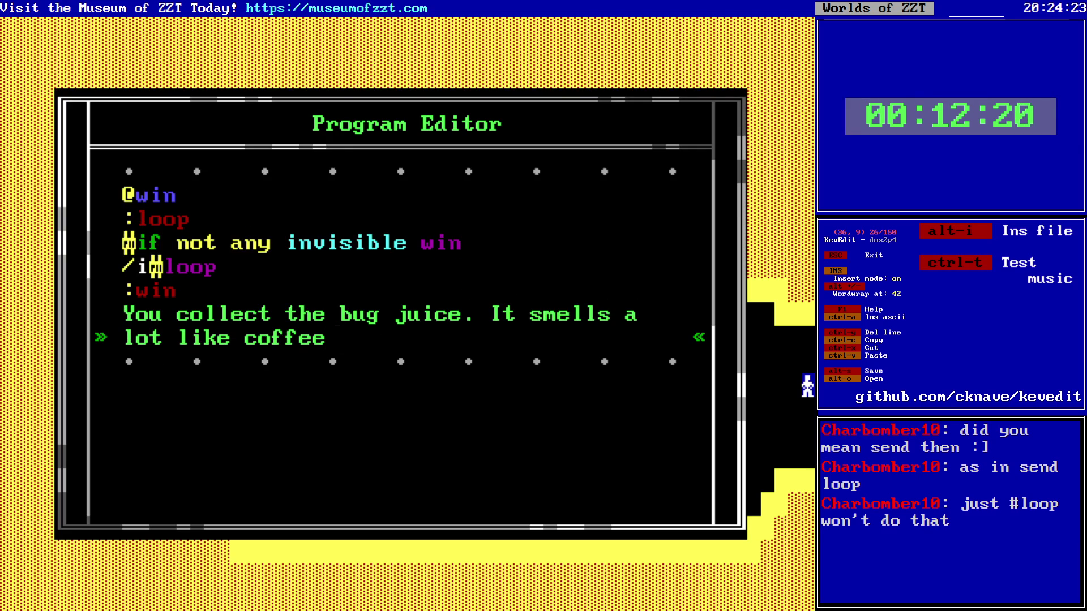
pyautogui.write('?')
pyautogui.press('Return')
pyautogui.write('#set juice')
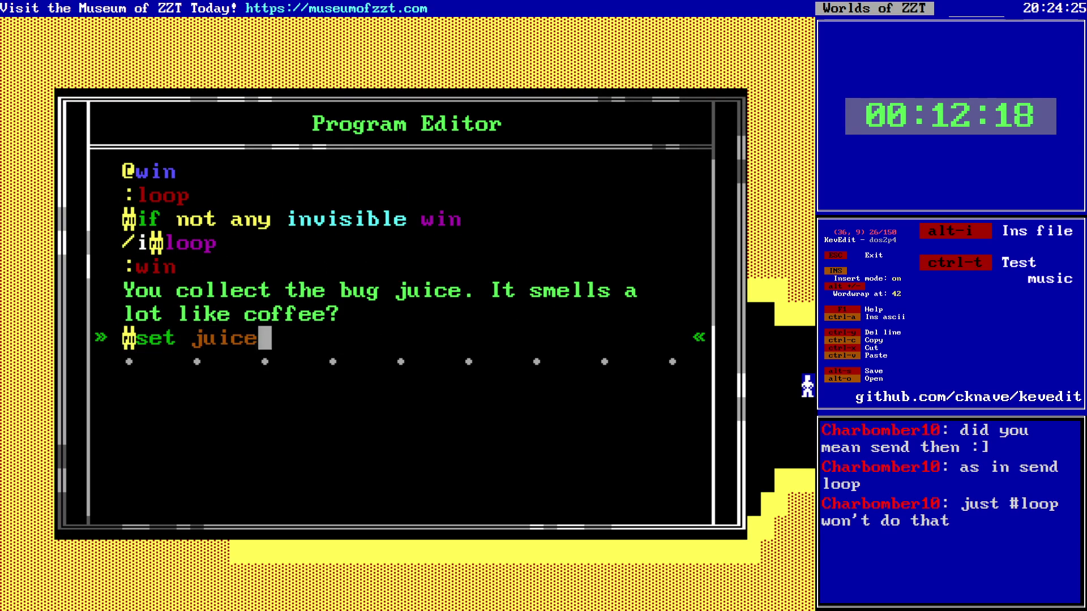
pyautogui.press('Return')
pyautogui.write('#end')
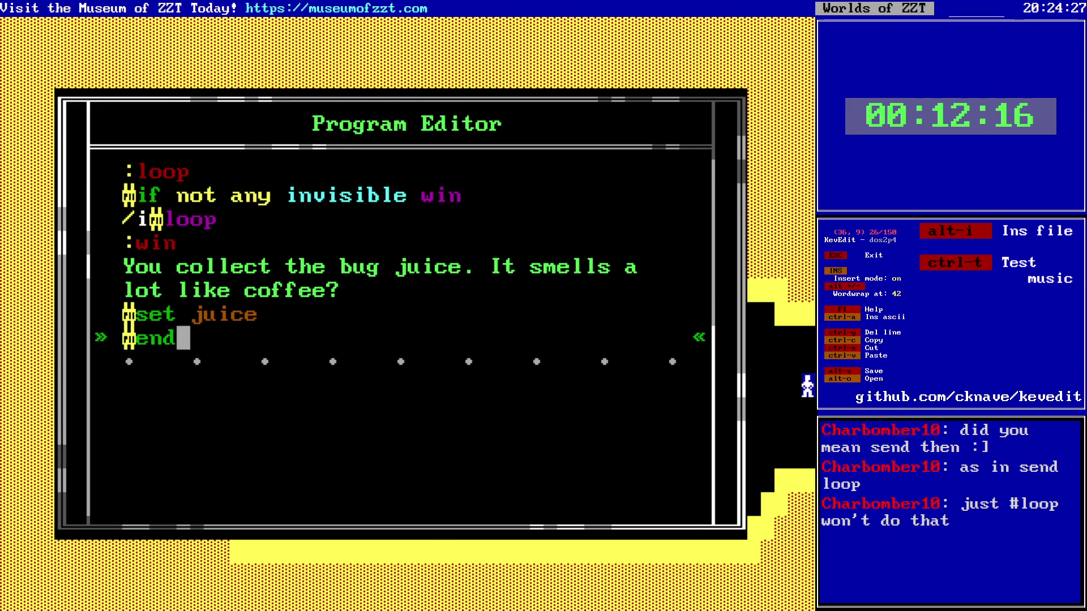
pyautogui.press('Escape')
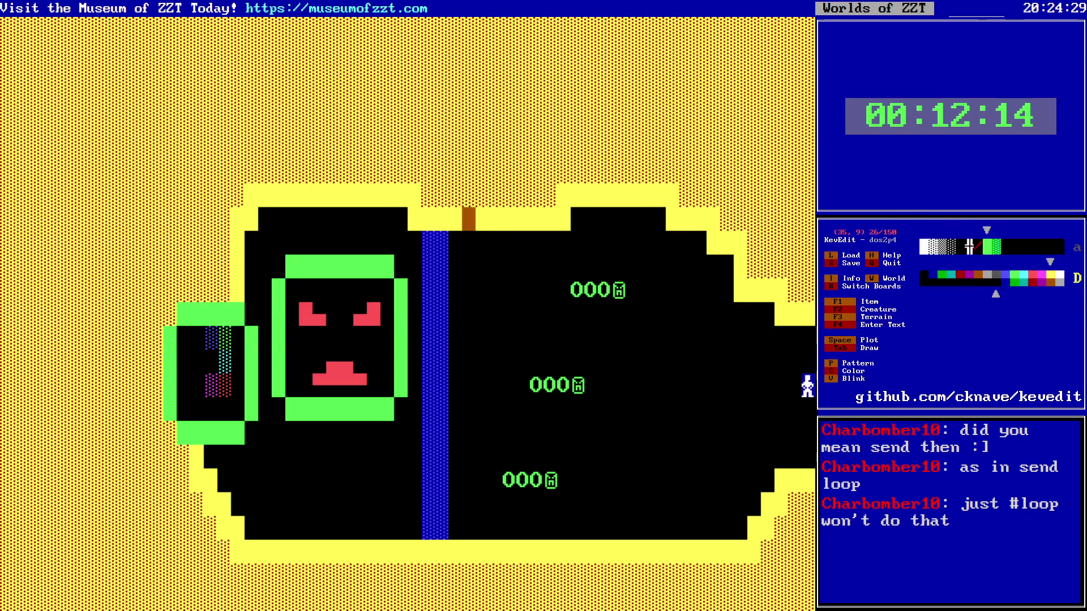
pyautogui.press('Right')
# Switch to the Above the city board from the board list.
pyautogui.press('b')
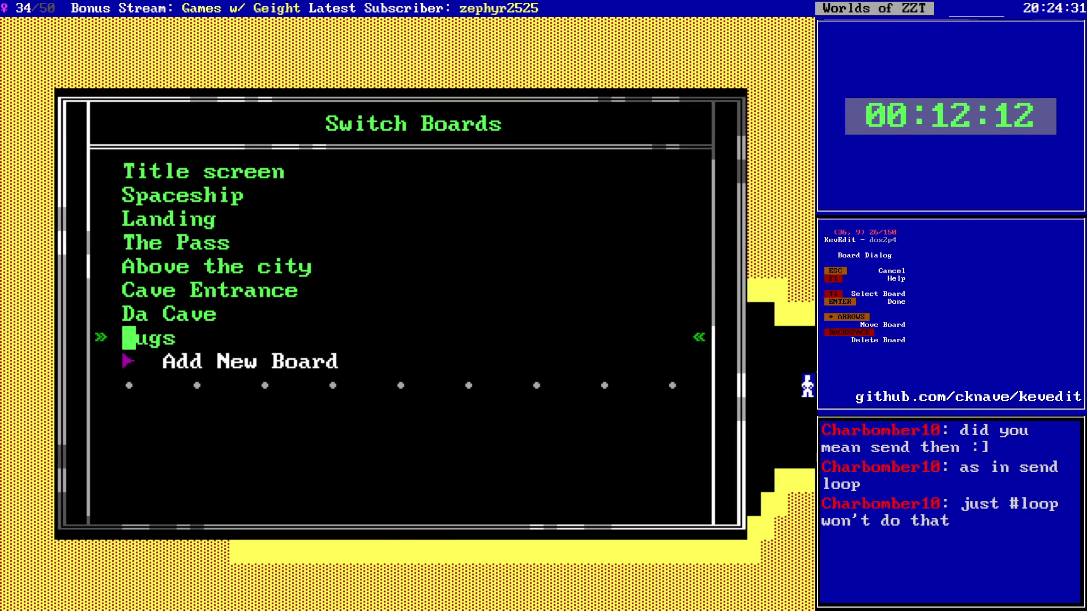
pyautogui.press('Down')
pyautogui.press('Down')
pyautogui.press('Down')
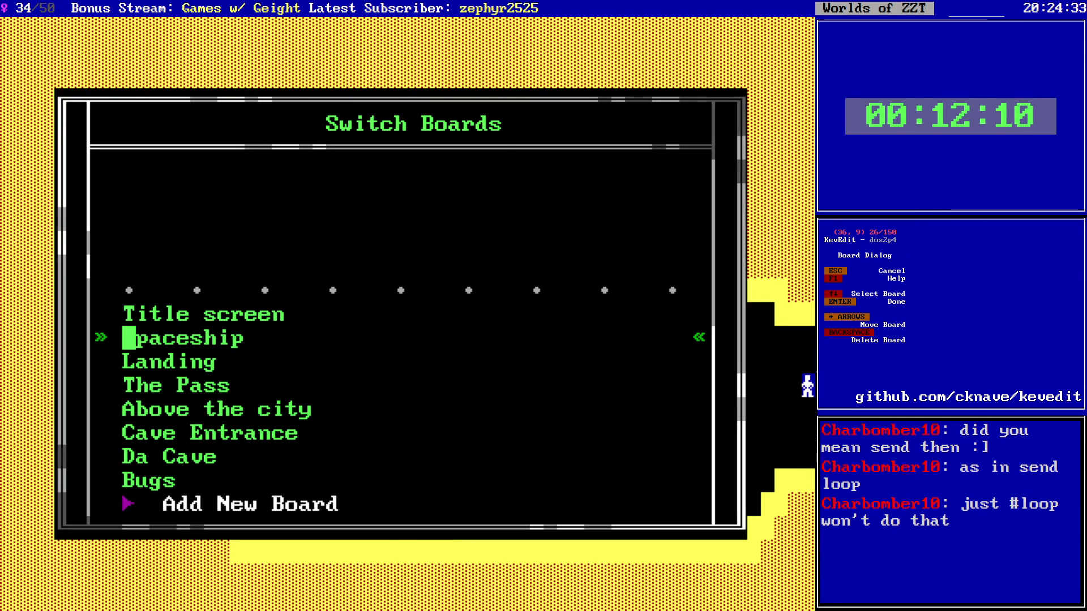
pyautogui.press('Return')
pyautogui.press('pagedown')
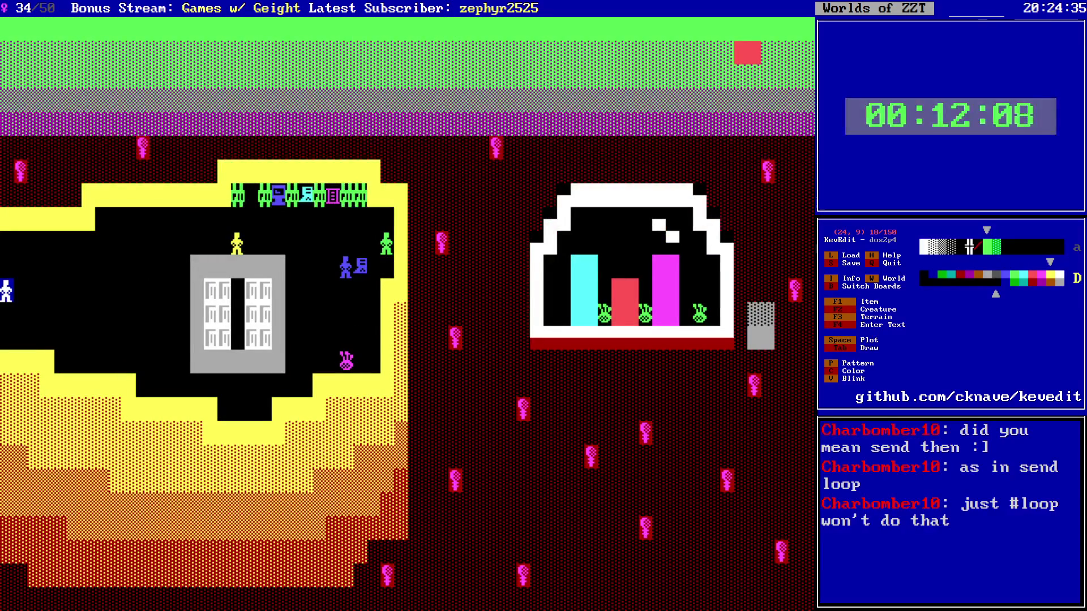
# Set the colour of the object beside the monitors to light red.
pyautogui.press('Right')
pyautogui.press('Return')
pyautogui.press('Down')
pyautogui.press('Return')
pyautogui.press('Left')
pyautogui.press('Return')
pyautogui.press('Return')
pyautogui.write('@Keyslot')
pyautogui.press('Return')
pyautogui.write('#end')
pyautogui.press('Return')
pyautogui.write(':touch')
pyautogui.press('Return')
pyautogui.write('3if ')
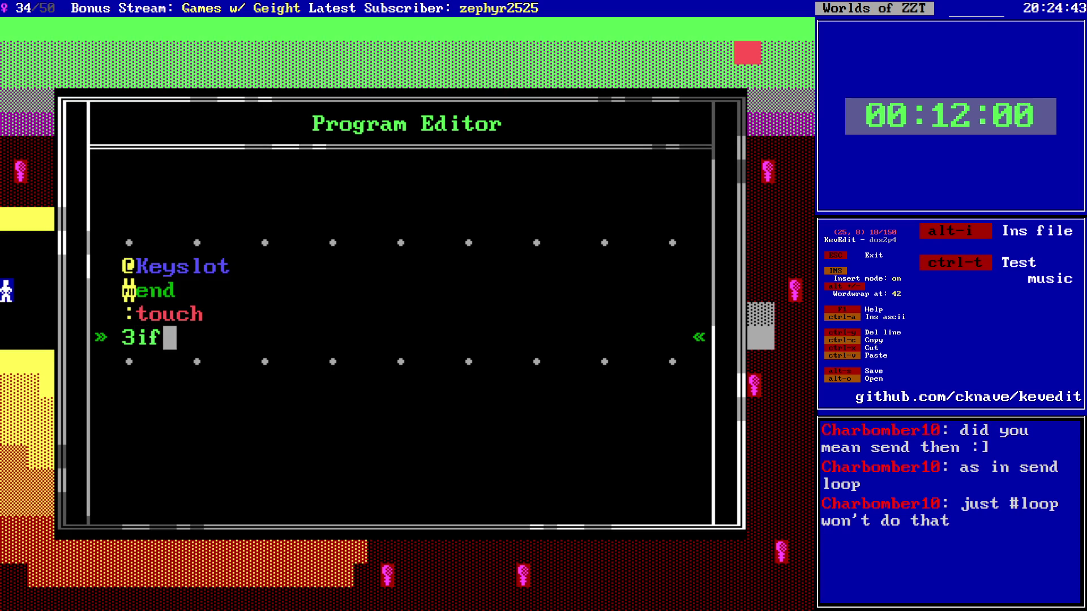
pyautogui.write('#if key y')
pyautogui.press('Return')
# Add a :y section saying 'You insert the keycard.' ending with #end, then close the program.
pyautogui.write('/i')
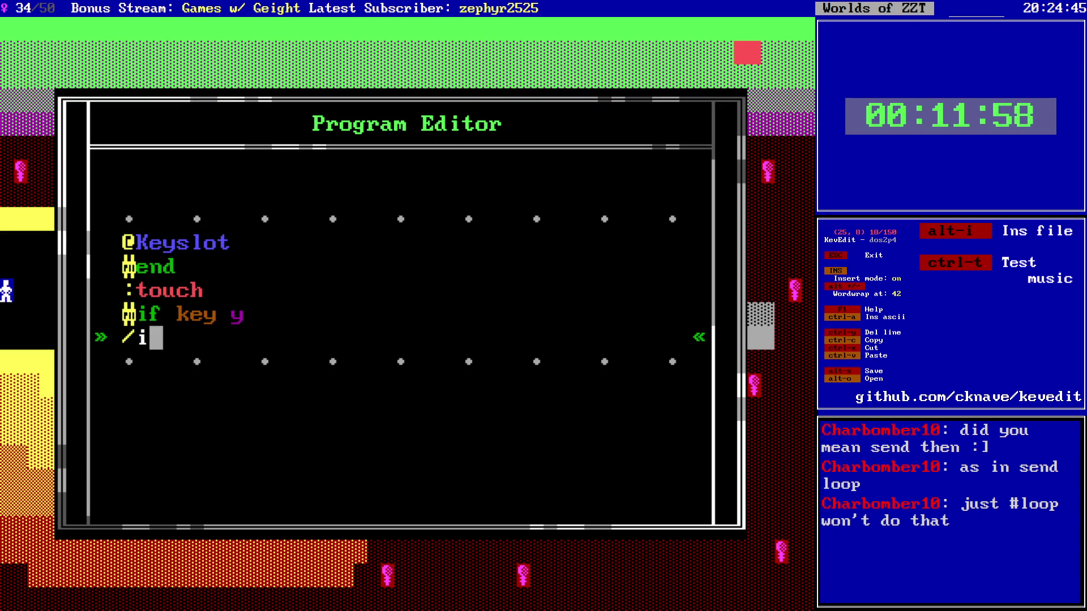
pyautogui.write('end')
pyautogui.press('Return')
pyautogui.write(':y')
pyautogui.press('Return')
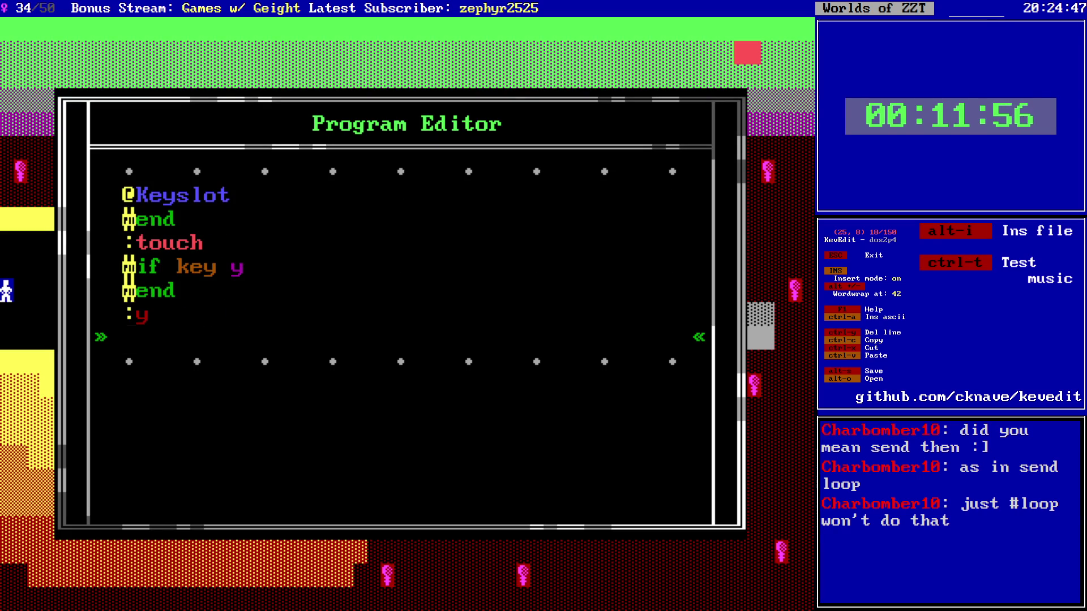
pyautogui.write('You insert the keycar')
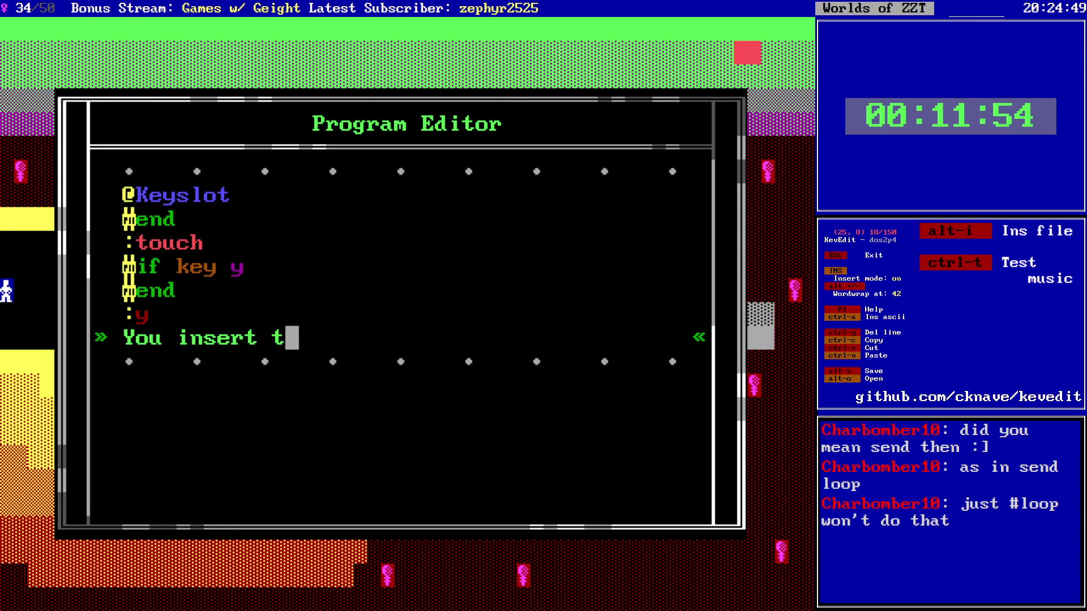
pyautogui.write('d')
pyautogui.press('Return')
pyautogui.write('#end')
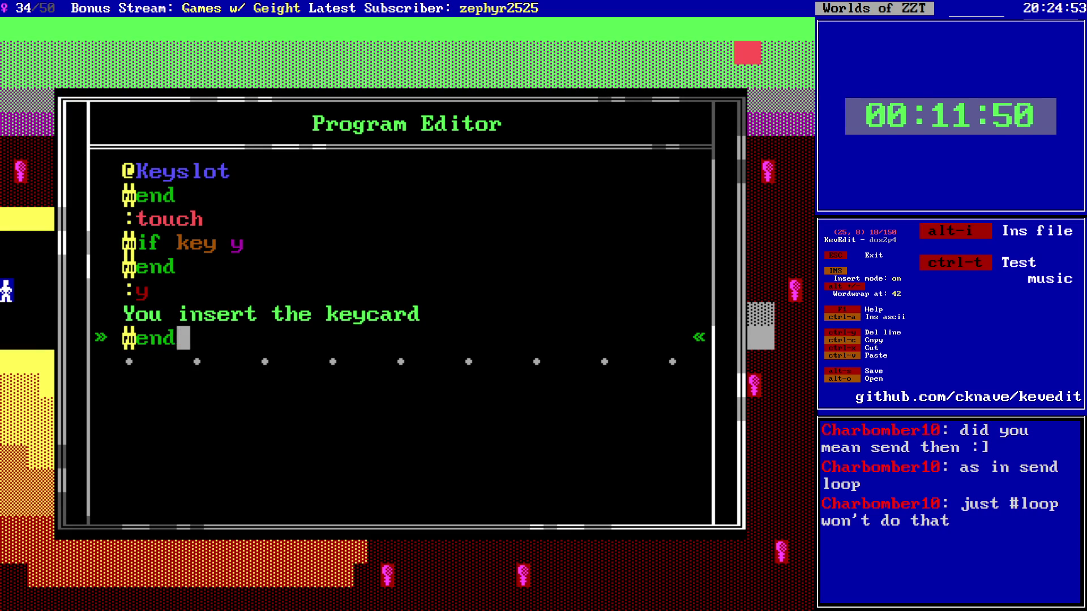
pyautogui.press('Up')
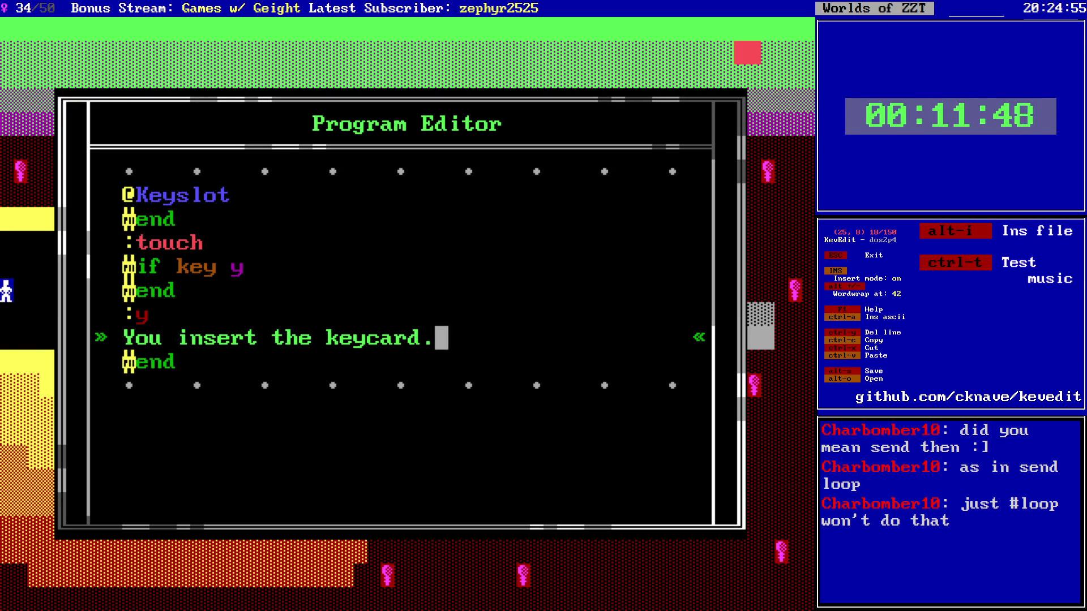
pyautogui.press('Escape')
# Reopen and close the Keyslot object's settings.
pyautogui.press('Escape')
pyautogui.press('Return')
pyautogui.press('Return')
pyautogui.press('Return')
pyautogui.write('o:')
pyautogui.press('Escape')
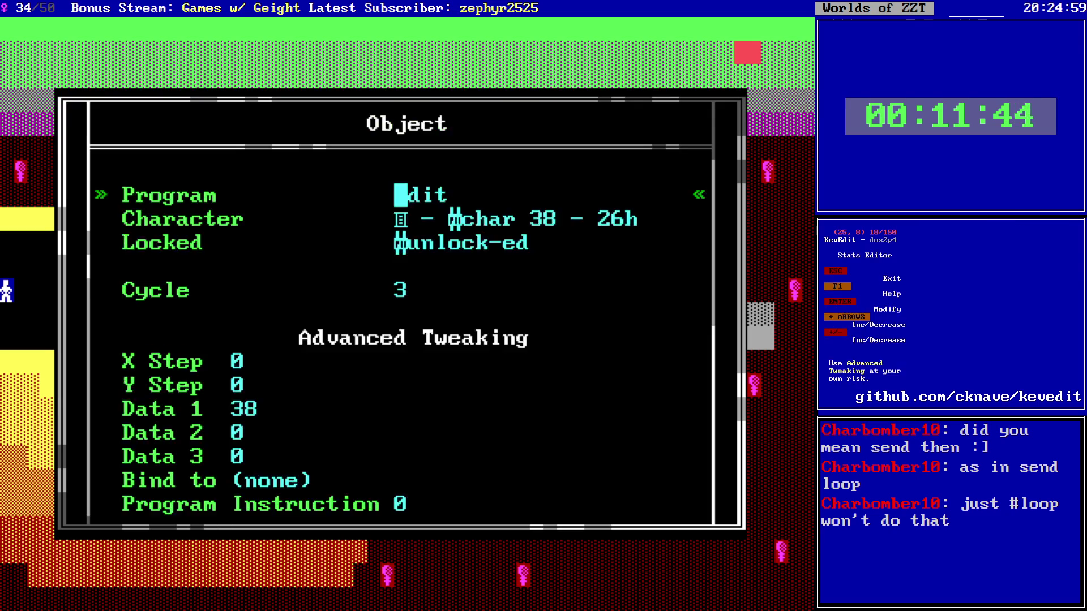
pyautogui.press('Escape')
# Inspect the Monitor's program, then open the empty program of the object to its right.
pyautogui.press('Left')
pyautogui.press('Left')
pyautogui.press('Left')
pyautogui.press('Return')
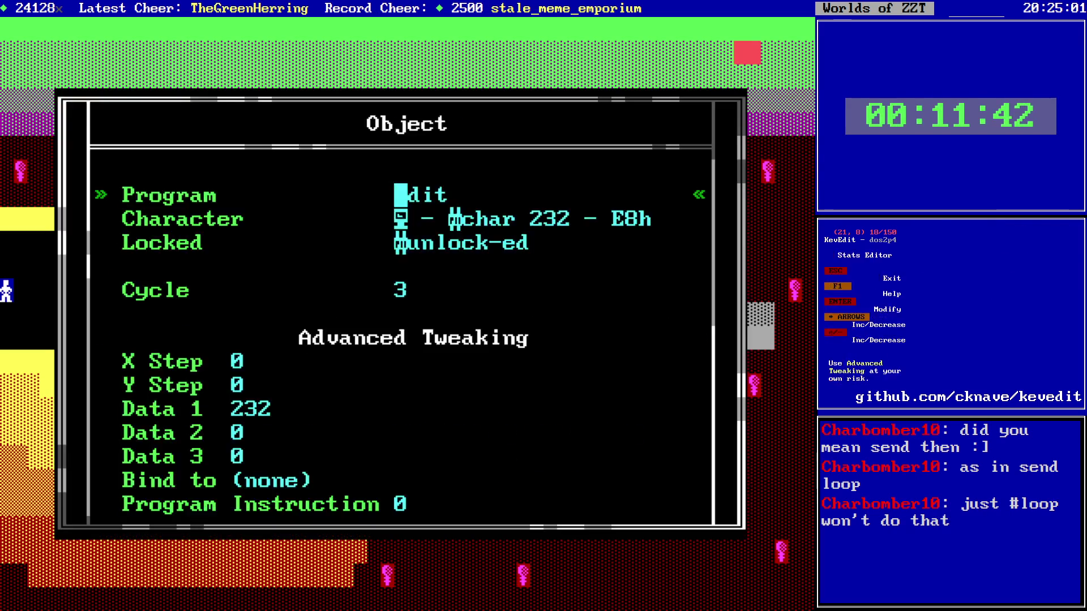
pyautogui.press('Return')
pyautogui.press('Escape')
pyautogui.press('Escape')
pyautogui.press('Right')
pyautogui.press('Right')
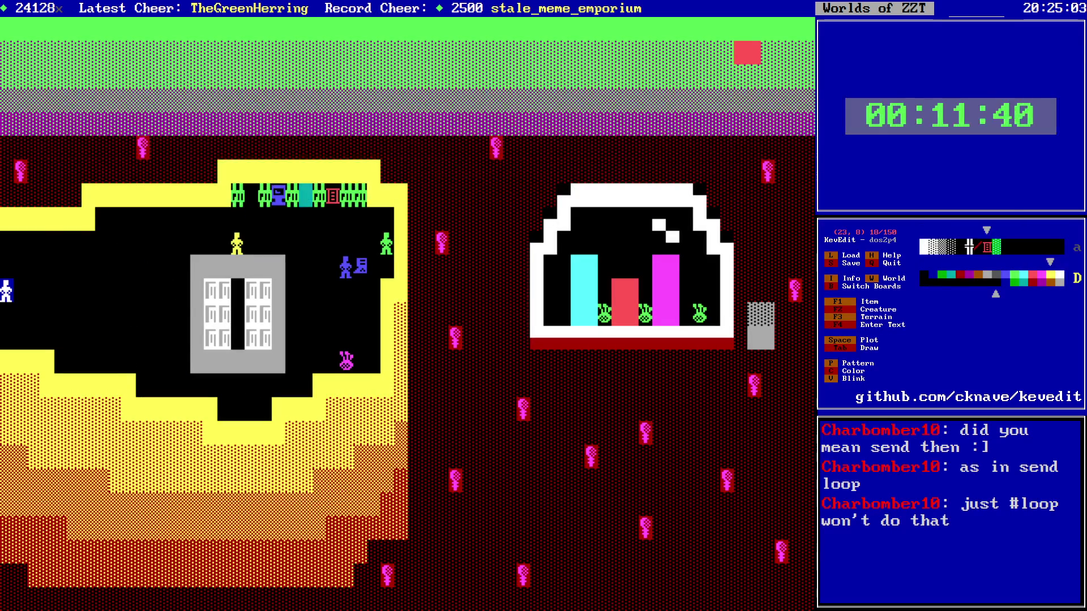
pyautogui.press('Return')
pyautogui.press('Return')
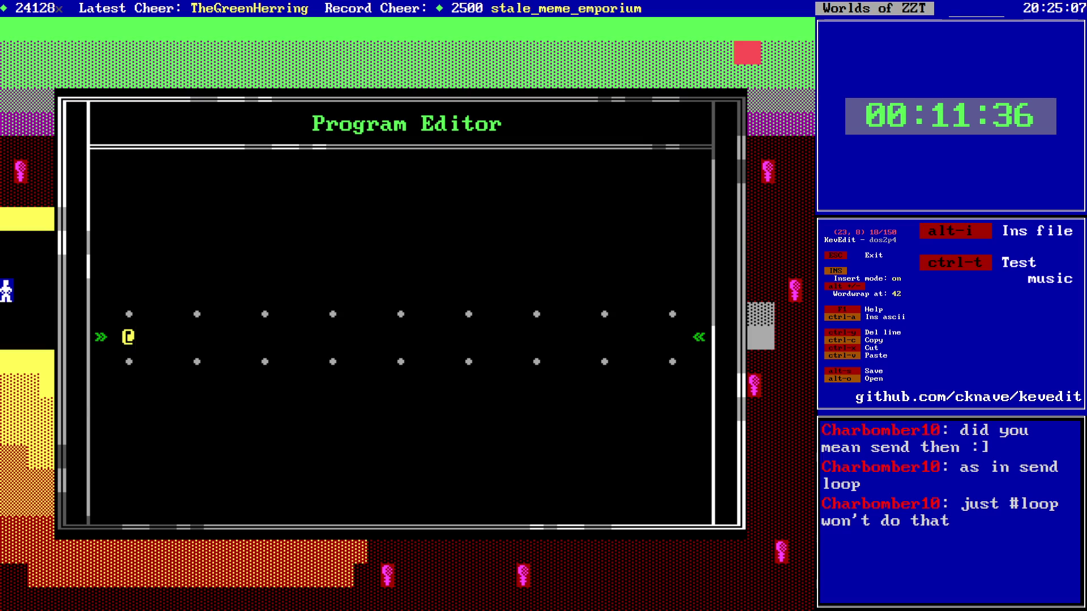
# Start the Bug program with Bug, #end, :touch, #if juice y, #end and :y.
pyautogui.write('Bug')
pyautogui.press('Return')
pyautogui.write('#end')
pyautogui.press('Return')
pyautogui.write(':touch')
pyautogui.press('Return')
pyautogui.write('#if juice y')
pyautogui.press('Return')
pyautogui.write('#end')
pyautogui.press('Return')
pyautogui.write(':y')
pyautogui.press('Return')
# Add the bug-juice absorption message, #end and a #foo:bar line, then close the editor.
pyautogui.write('You pour')
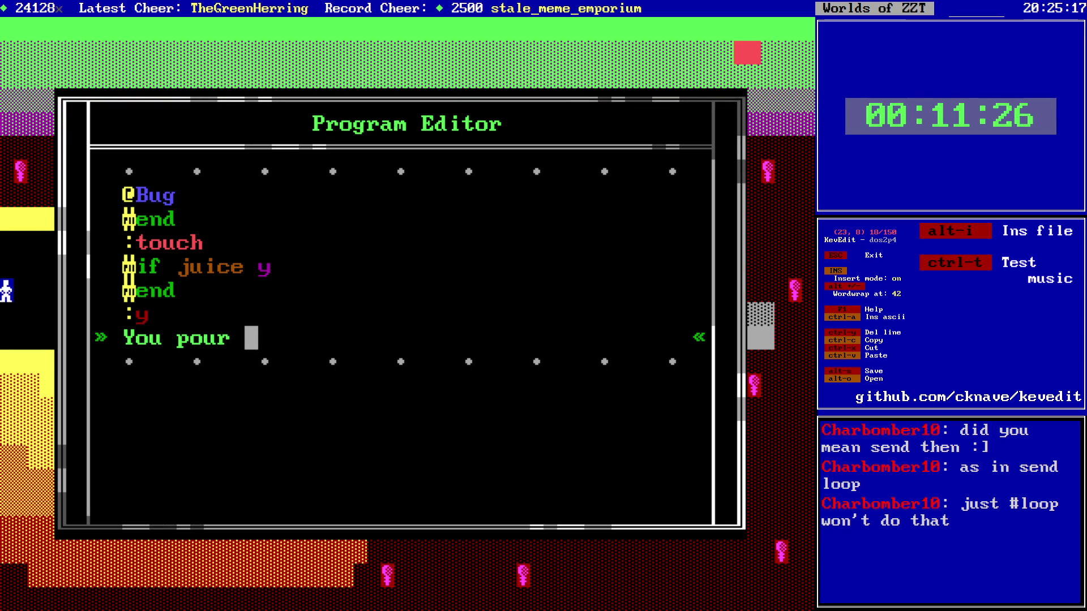
pyautogui.write(' the bug juice all over t')
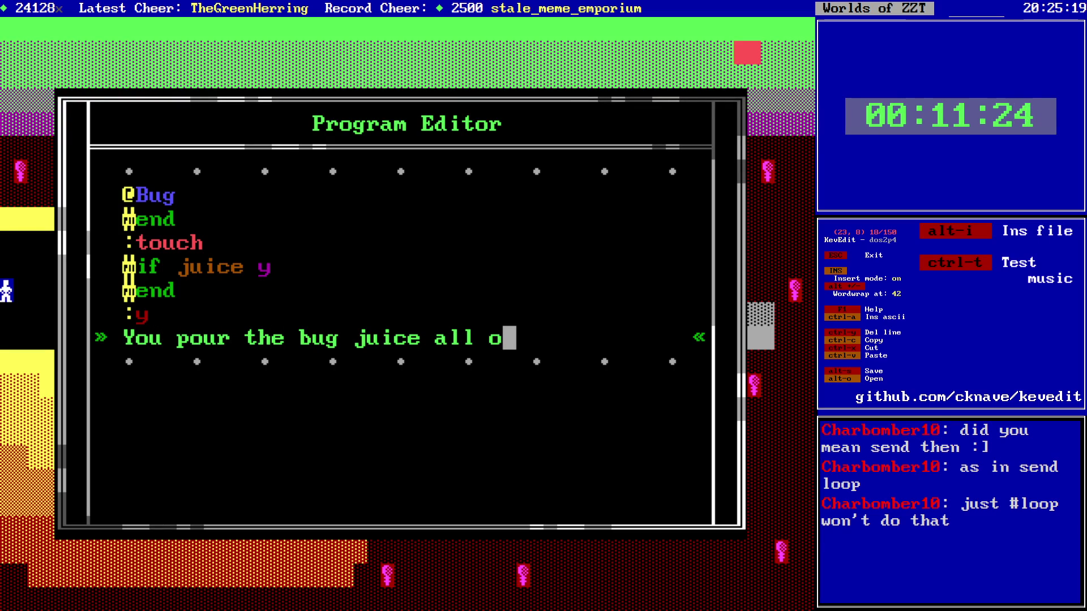
pyautogui.write('he device. ')
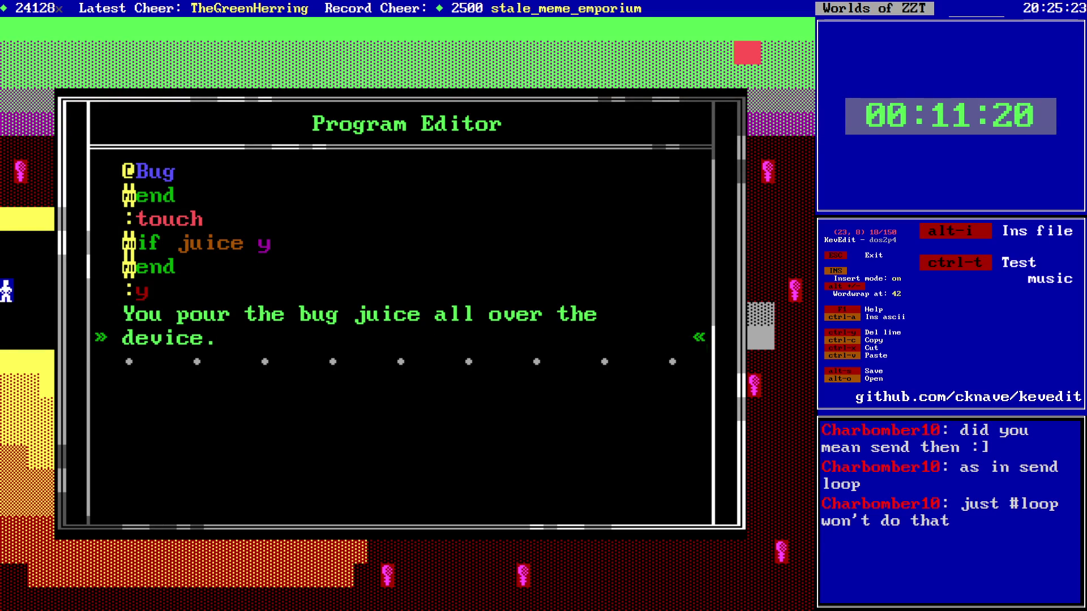
pyautogui.write('It quickly absorbs it.')
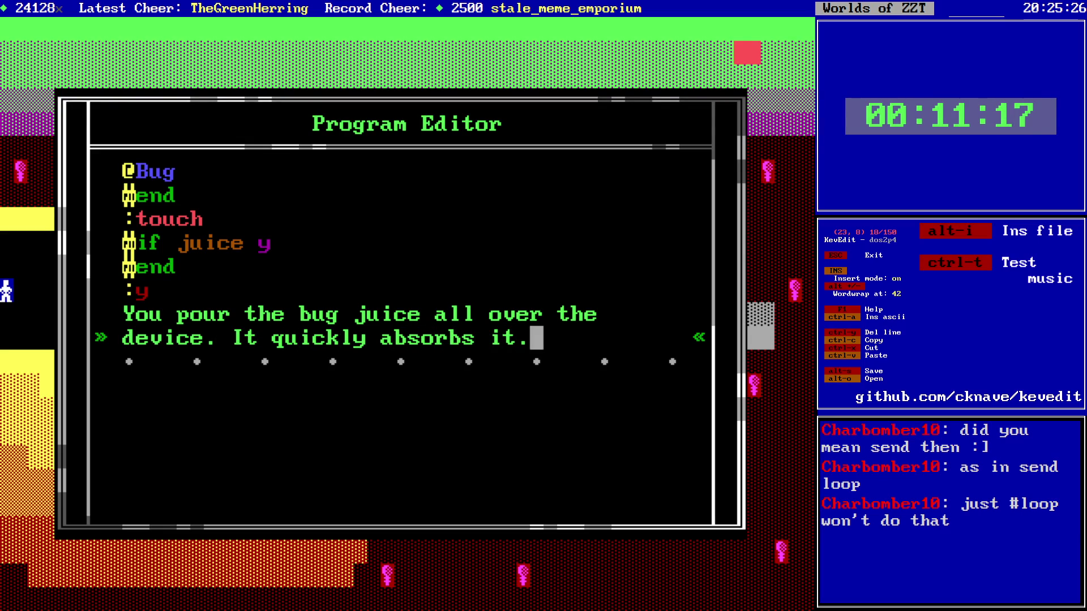
pyautogui.press('Return')
pyautogui.write('#end')
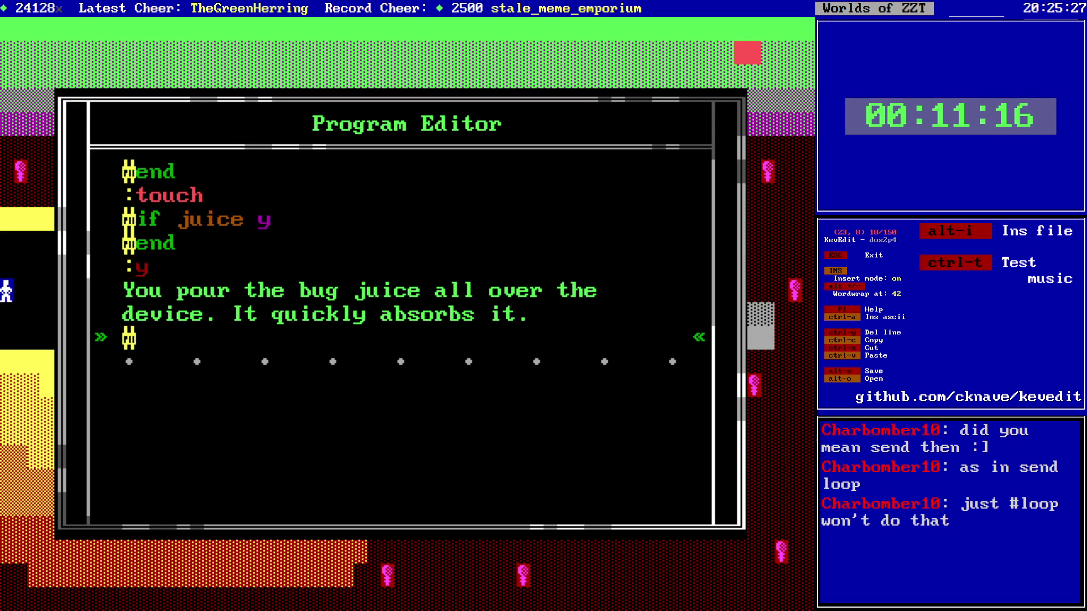
pyautogui.press('Up')
pyautogui.press('Return')
pyautogui.write('#foo:bar')
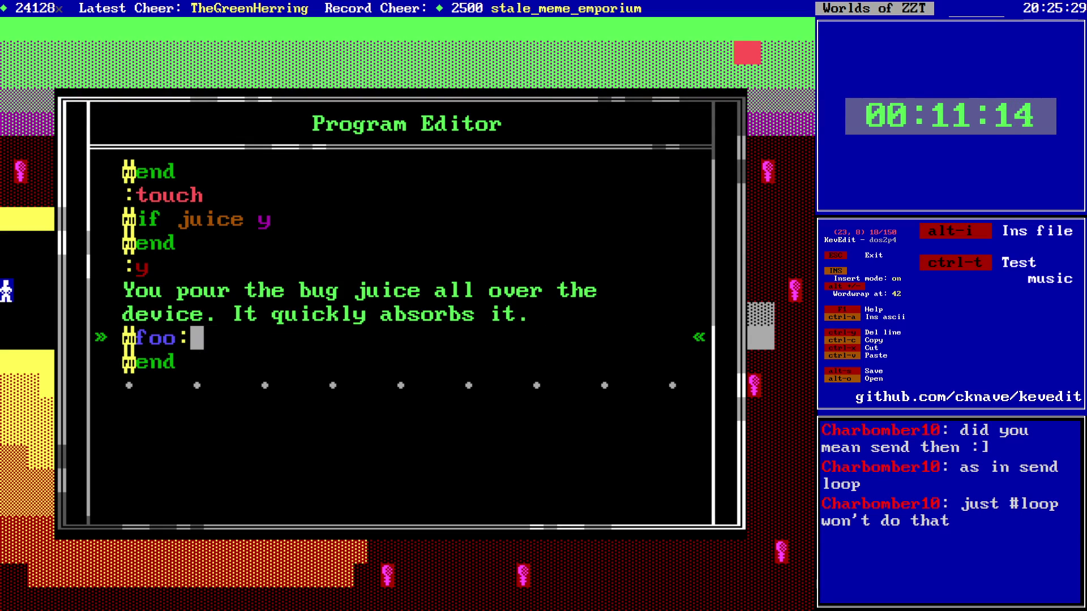
pyautogui.press('Escape')
# Move the cursor down and left to where the new object goes.
pyautogui.press('Down')
pyautogui.press('Down')
pyautogui.press('Left')
pyautogui.press('Down')
pyautogui.press('Down')
pyautogui.press('Down')
pyautogui.press('Left')
pyautogui.press('Left')
pyautogui.press('Left')
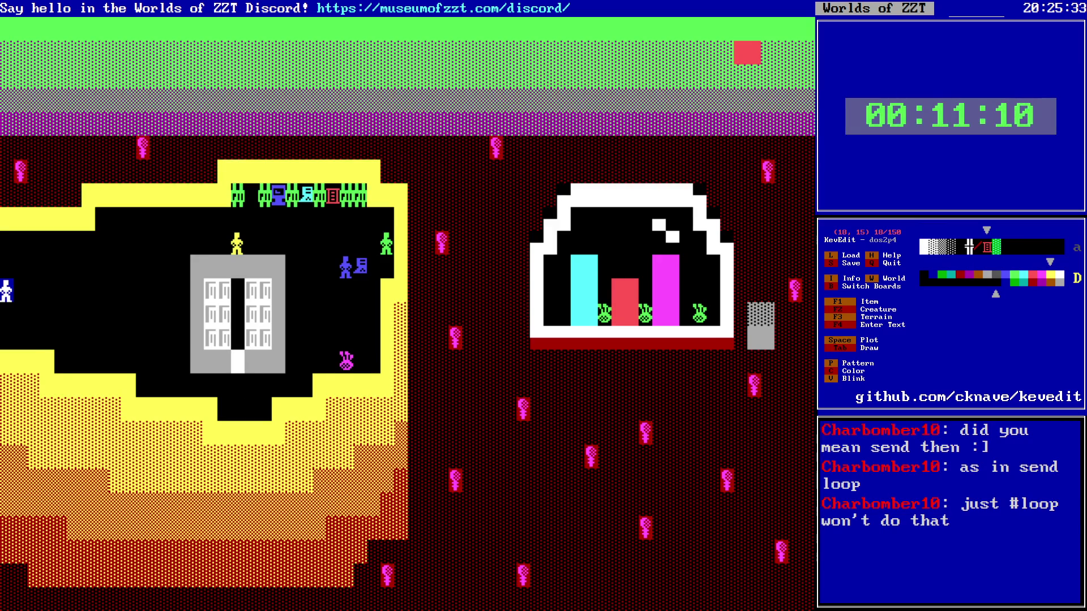
# Place a white object with a blank space character and cycle 1.
pyautogui.press('f')
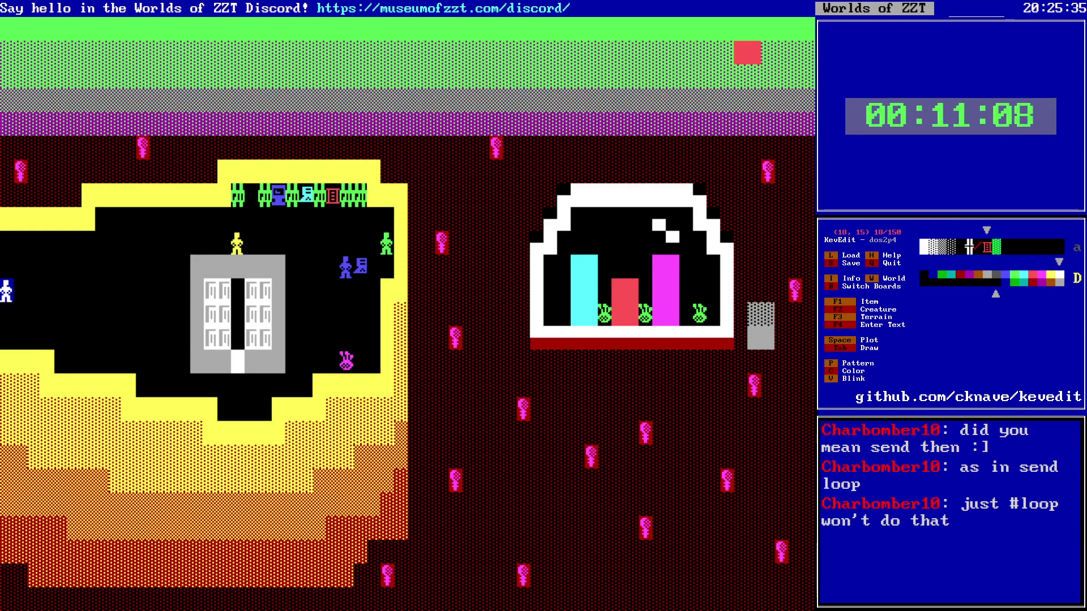
pyautogui.press('Up')
pyautogui.press('F2')
pyautogui.press('o')
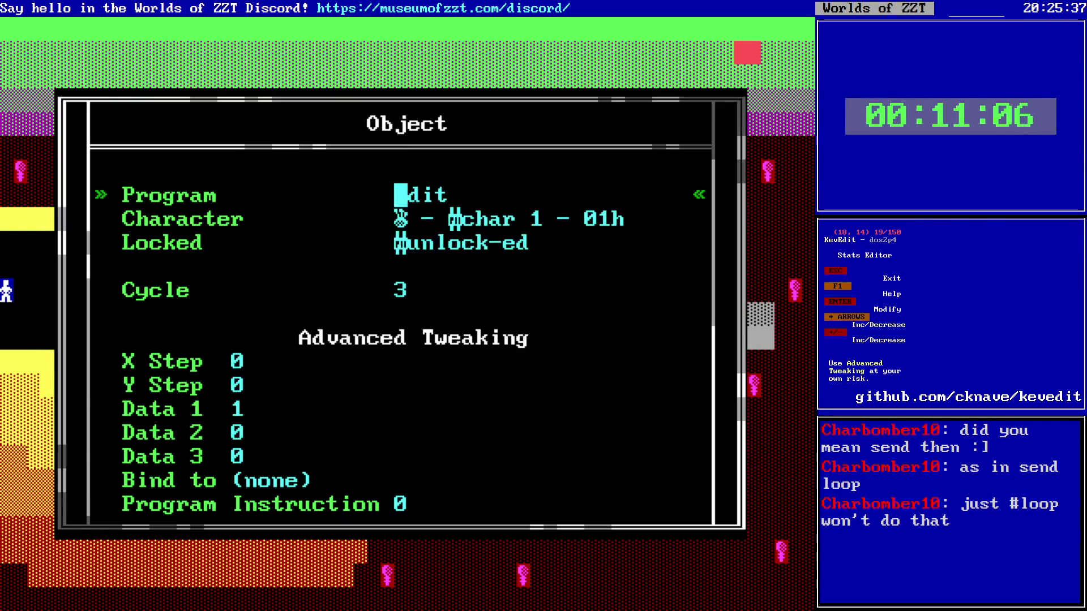
pyautogui.press('Down')
pyautogui.press('Return')
pyautogui.press('Down')
pyautogui.press('Return')
pyautogui.press('Down')
pyautogui.press('Down')
pyautogui.press('Up')
pyautogui.press('Up')
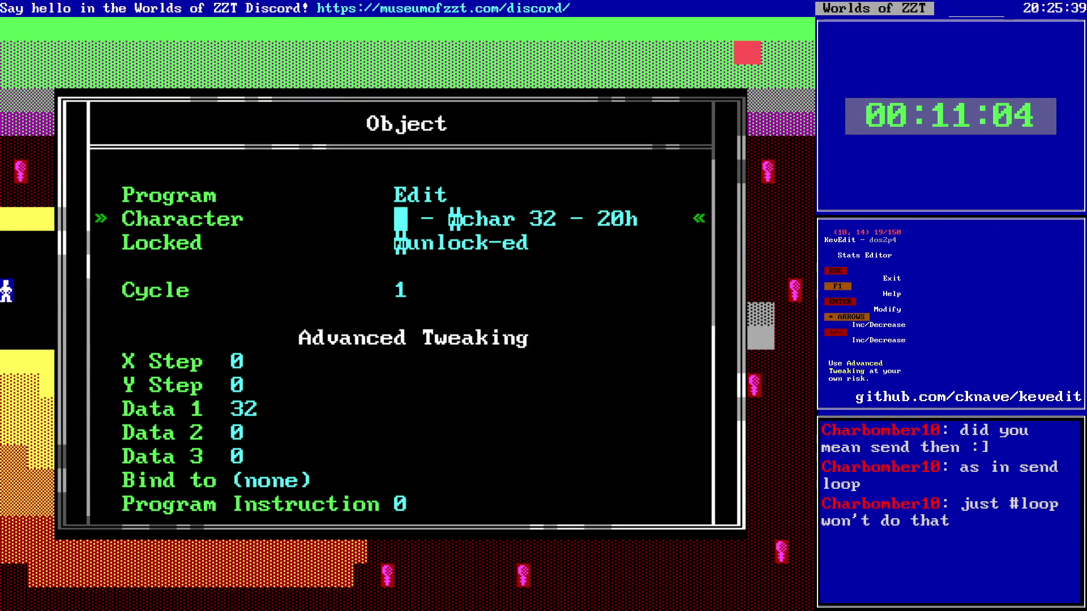
pyautogui.press('Up')
pyautogui.press('Return')
pyautogui.write('@foo')
pyautogui.press('Return')
pyautogui.write('#end')
pyautogui.press('Return')
pyautogui.write(':Bar')
pyautogui.press('Return')
pyautogui.write('ap b')
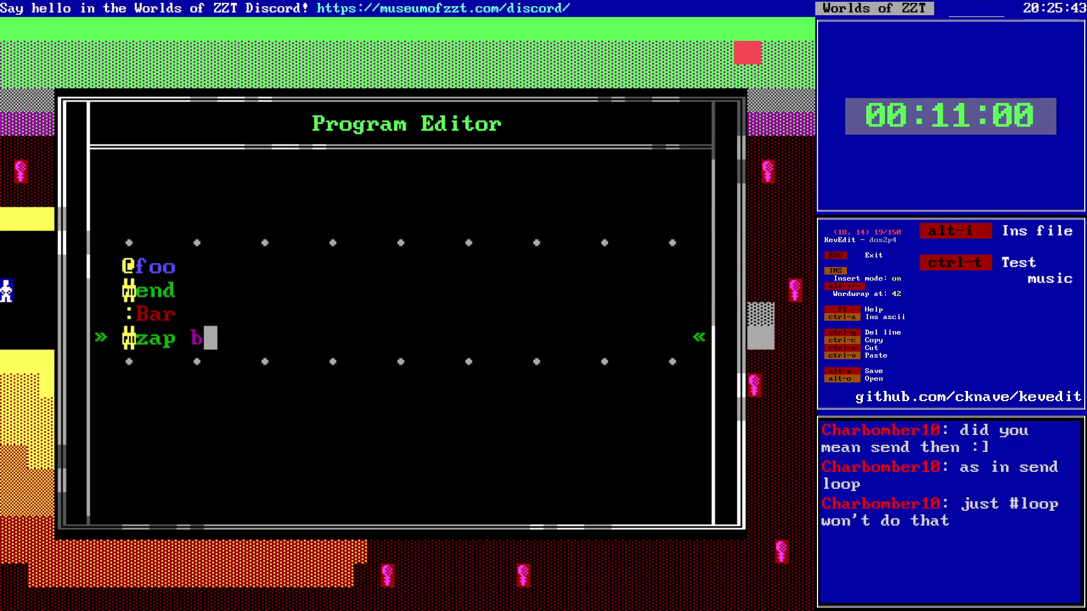
pyautogui.write('ar')
# Make the label lowercase :bar and add #end after the zap line.
pyautogui.press('Up')
pyautogui.press('Home')
pyautogui.press('Right')
pyautogui.press('Delete')
pyautogui.write('b')
pyautogui.press('Down')
pyautogui.press('End')
pyautogui.press('Return')
pyautogui.write('#end')
# Add a second :bar section with #put s empty.
pyautogui.press('Return')
pyautogui.write(':bar')
pyautogui.press('Return')
pyautogui.write('p ba')
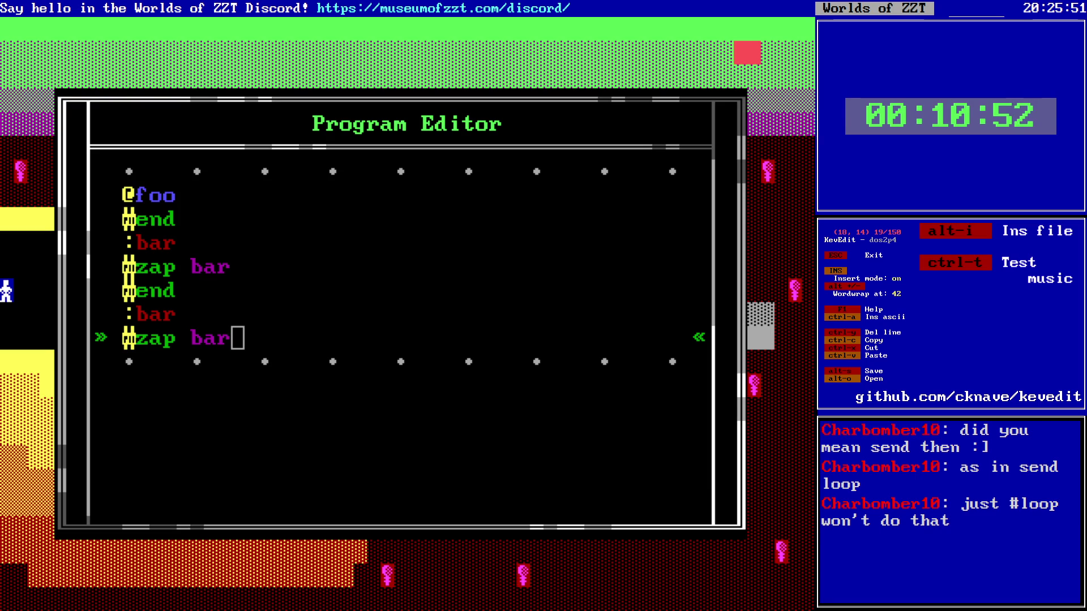
pyautogui.hotkey('ctrl', 'y')
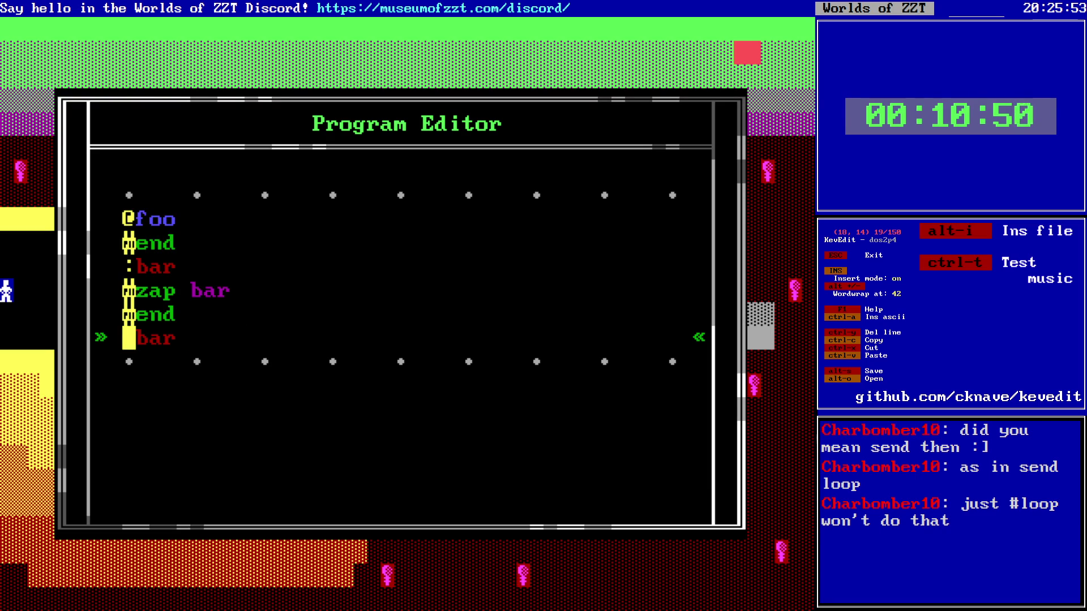
pyautogui.press('Return')
pyautogui.write('#put semp')
pyautogui.press('Escape')
pyautogui.press('Escape')
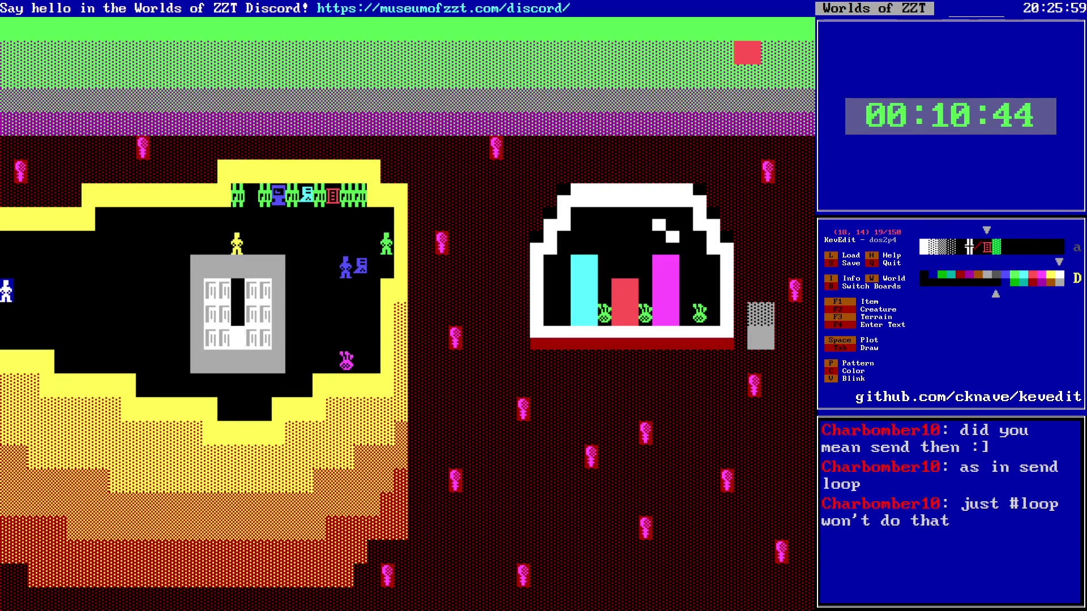
# Finish the second :bar section with #tele:flash and #die after the put command.
pyautogui.press('Return')
pyautogui.press('Return')
pyautogui.press('Return')
pyautogui.write('#d')
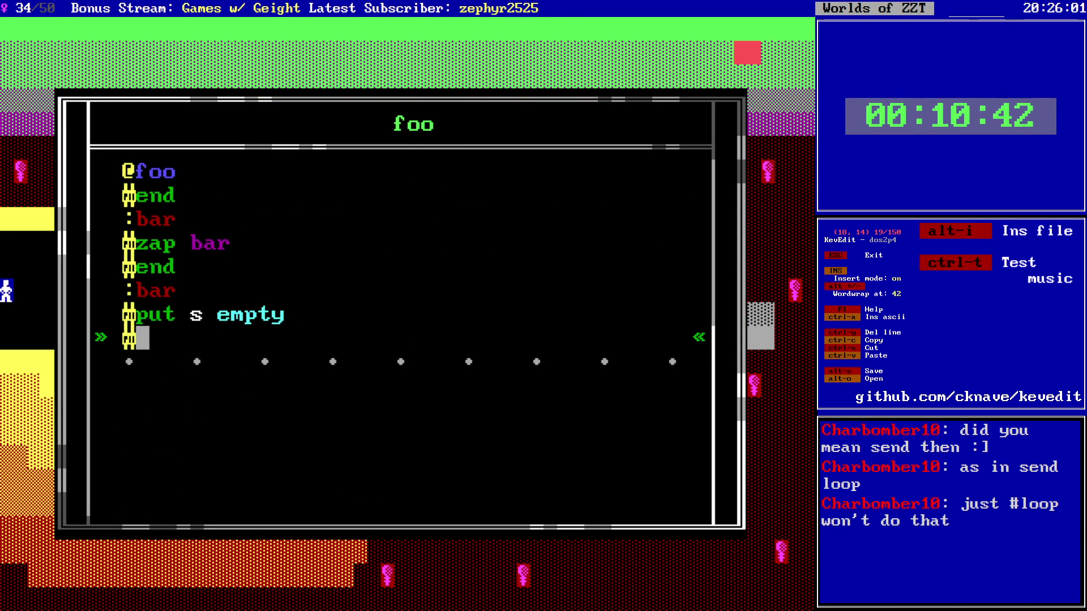
pyautogui.write('ie')
pyautogui.press('Up')
pyautogui.press('Up')
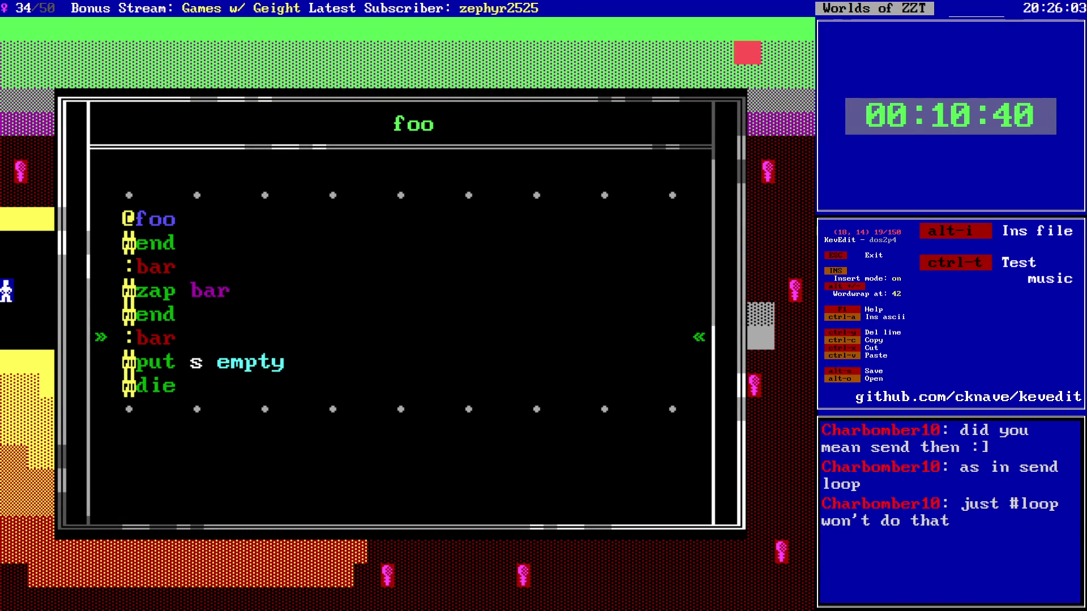
pyautogui.press('Down')
pyautogui.press('End')
pyautogui.press('Return')
pyautogui.write('#tele:flas')
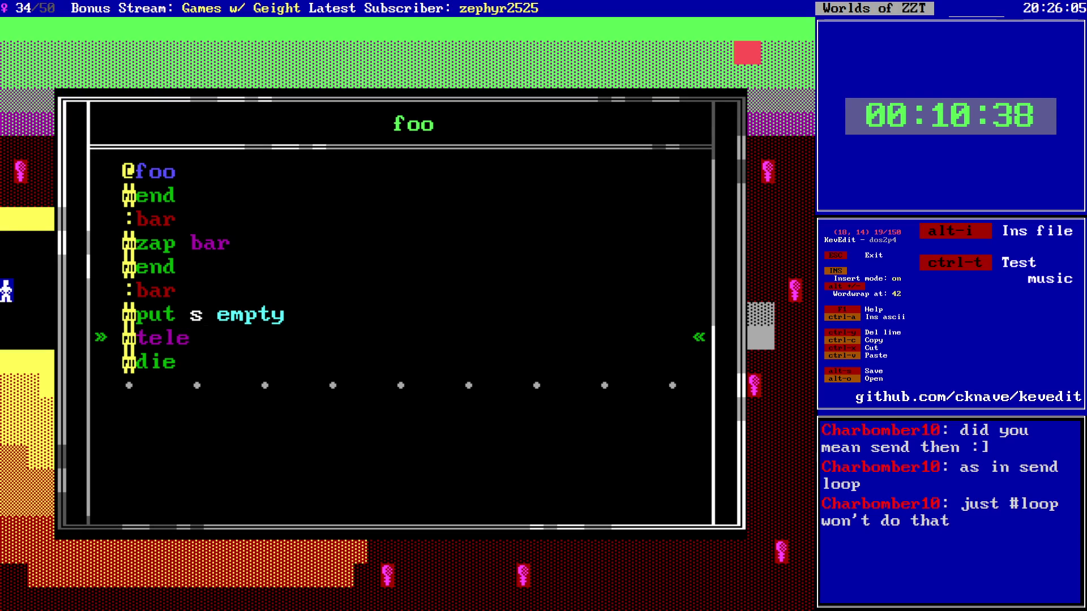
pyautogui.press('Escape')
pyautogui.press('Escape')
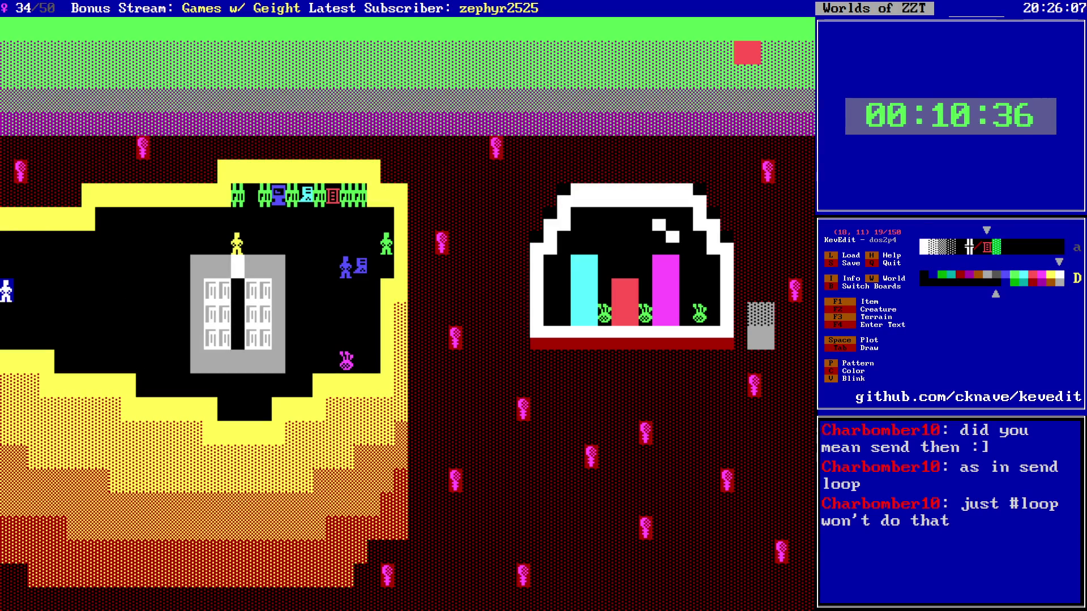
# Pick the colour one step left and place a new object with the solid block character.
pyautogui.press('c')
pyautogui.press('Left')
pyautogui.press('Left')
pyautogui.press('Left')
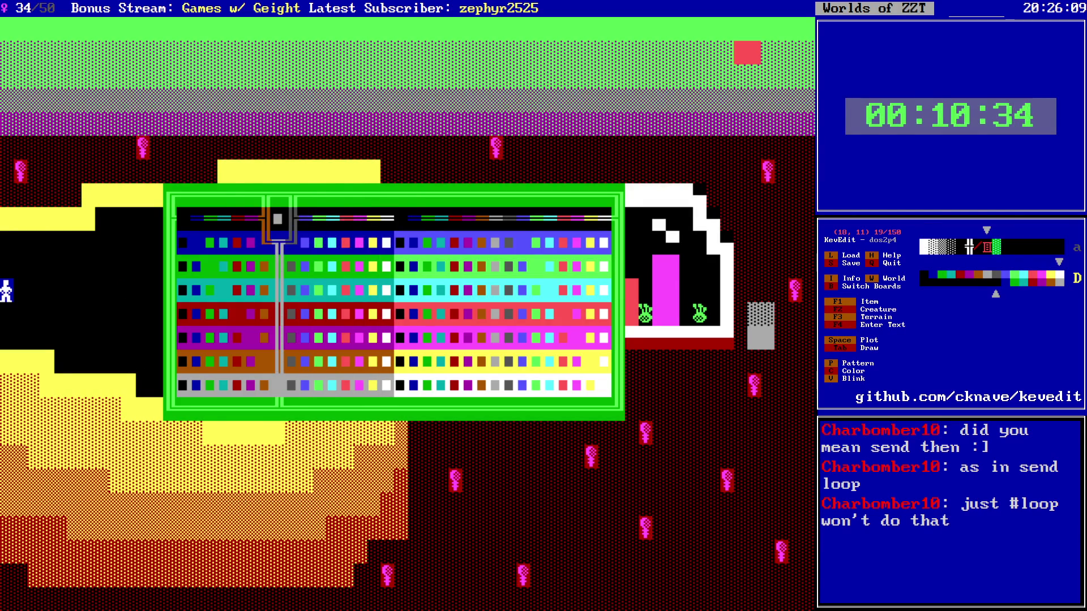
pyautogui.press('Return')
pyautogui.press('F2')
pyautogui.press('o')
pyautogui.press('Down')
pyautogui.press('Return')
pyautogui.press('Down')
pyautogui.press('Down')
pyautogui.press('Down')
pyautogui.press('Down')
pyautogui.press('Down')
pyautogui.press('Right')
pyautogui.press('Right')
pyautogui.press('Right')
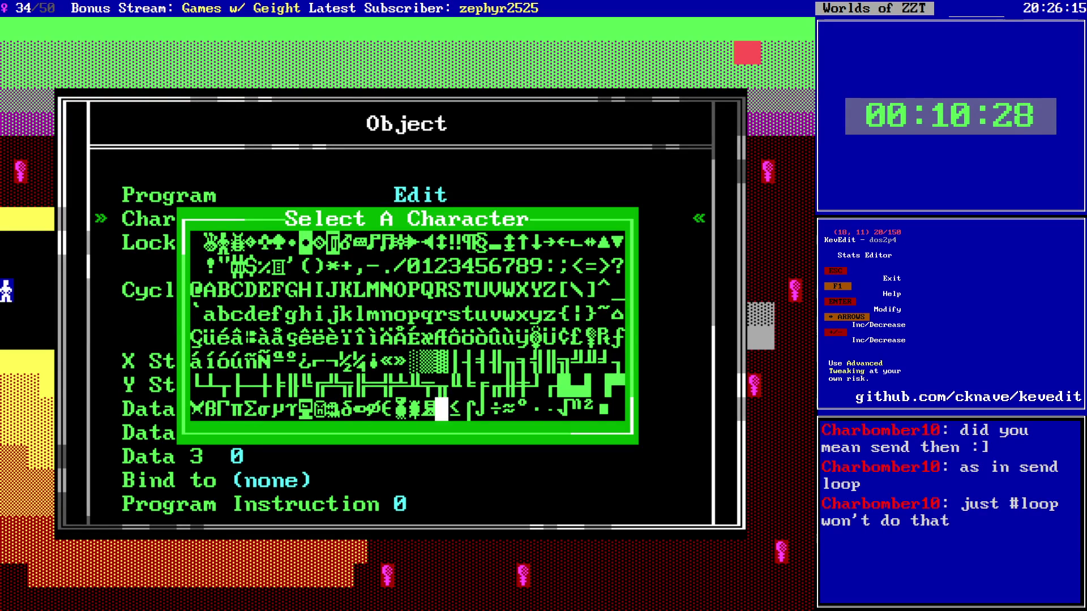
pyautogui.press('Right')
pyautogui.press('Return')
# Set the new object's cycle to 1, give it an '@' program, and recheck the foo object's script.
pyautogui.press('Down')
pyautogui.press('Down')
pyautogui.press('Left')
pyautogui.press('Left')
pyautogui.press('Up')
pyautogui.press('Up')
pyautogui.press('Up')
pyautogui.press('Return')
pyautogui.write('@')
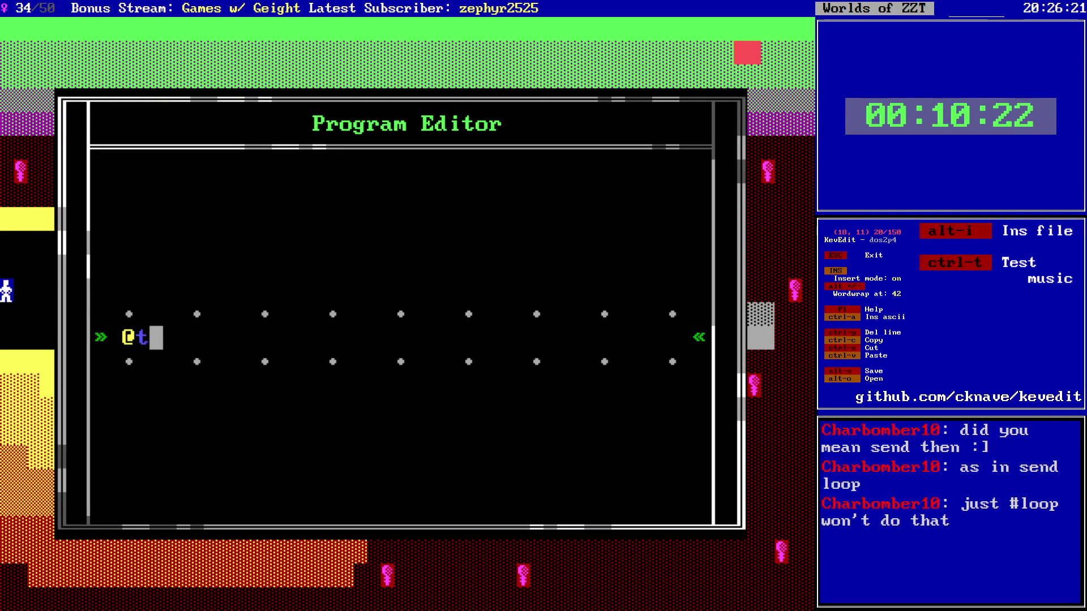
pyautogui.press('Escape')
pyautogui.press('Escape')
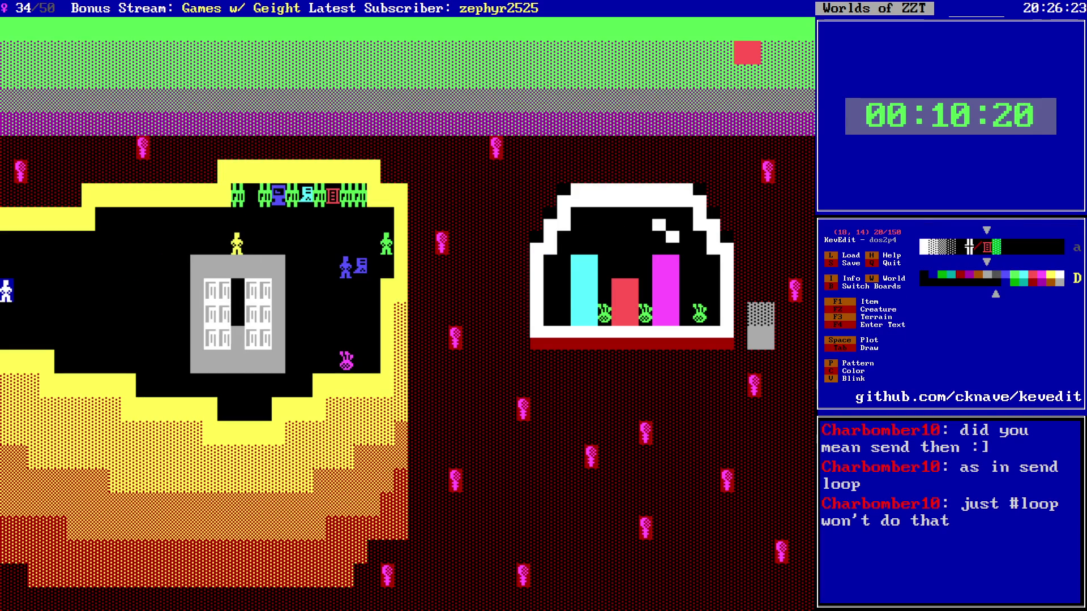
pyautogui.press('Return')
pyautogui.press('Return')
pyautogui.press('Escape')
# Start the other object's script with its @ name line, '#end' and a ':flash' label.
pyautogui.press('Escape')
pyautogui.press('Up')
pyautogui.press('Up')
pyautogui.press('Up')
pyautogui.press('Return')
pyautogui.press('Escape')
pyautogui.press('Down')
pyautogui.press('Return')
pyautogui.press('Return')
pyautogui.write('@')
pyautogui.press('Return')
pyautogui.write('#end')
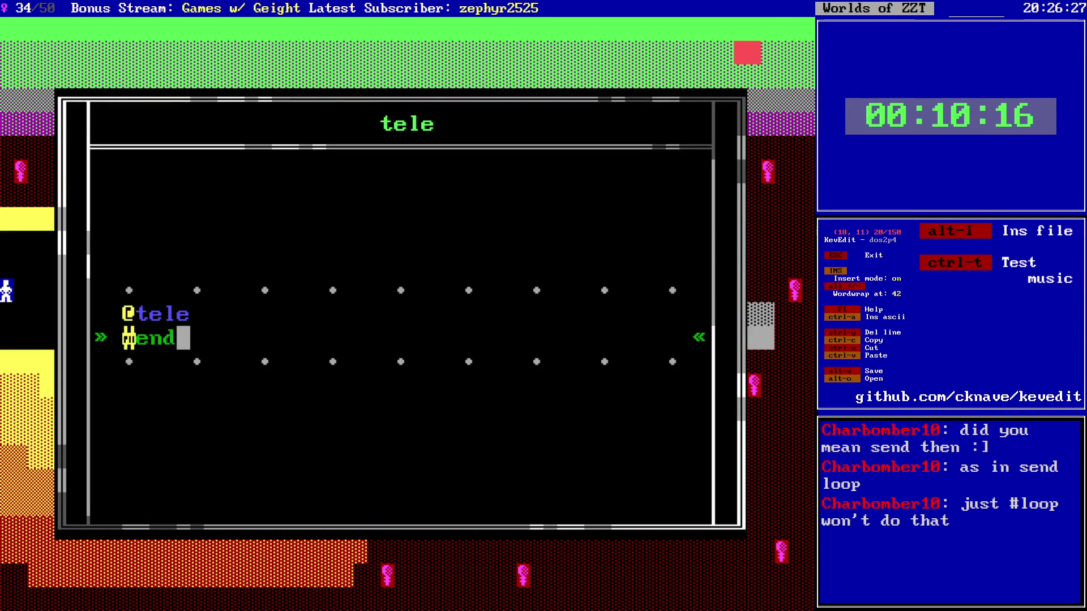
pyautogui.press('Return')
pyautogui.write(':flash')
pyautogui.press('Return')
# Add '#zap flash', '#change white door blue door' and a second ':flash' label.
pyautogui.write('#chnage whi')
pyautogui.press('BackSpace')
pyautogui.press('BackSpace')
pyautogui.press('BackSpace')
pyautogui.press('BackSpace')
pyautogui.press('BackSpace')
pyautogui.write('ange white fo')
pyautogui.write('oor')
pyautogui.press('Up')
pyautogui.press('Return')
pyautogui.write('#zap flas')
pyautogui.press('Down')
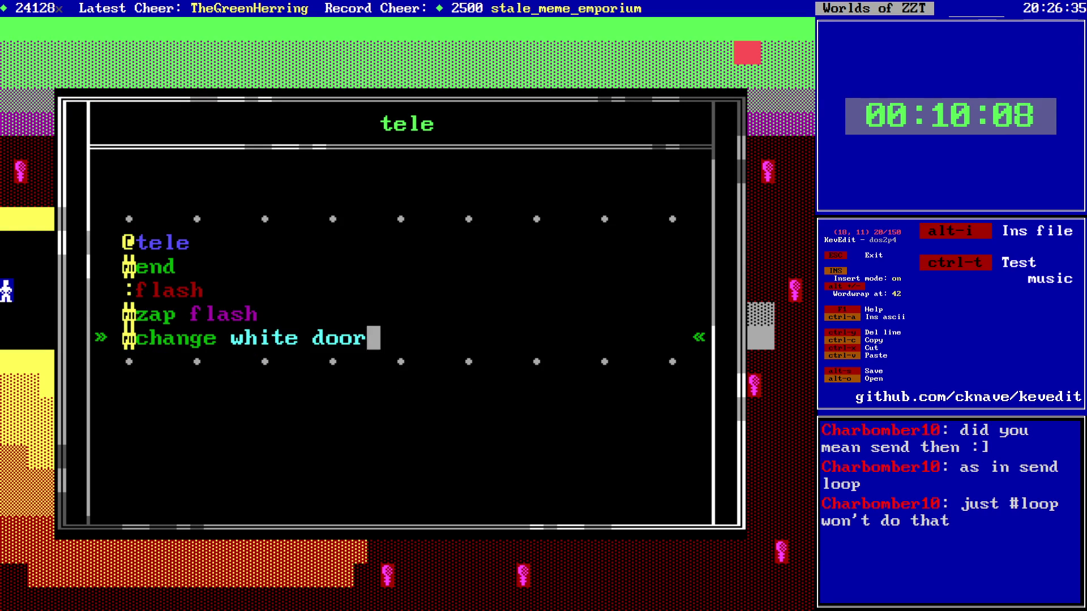
pyautogui.write('lue door')
pyautogui.press('Return')
pyautogui.write(':flash')
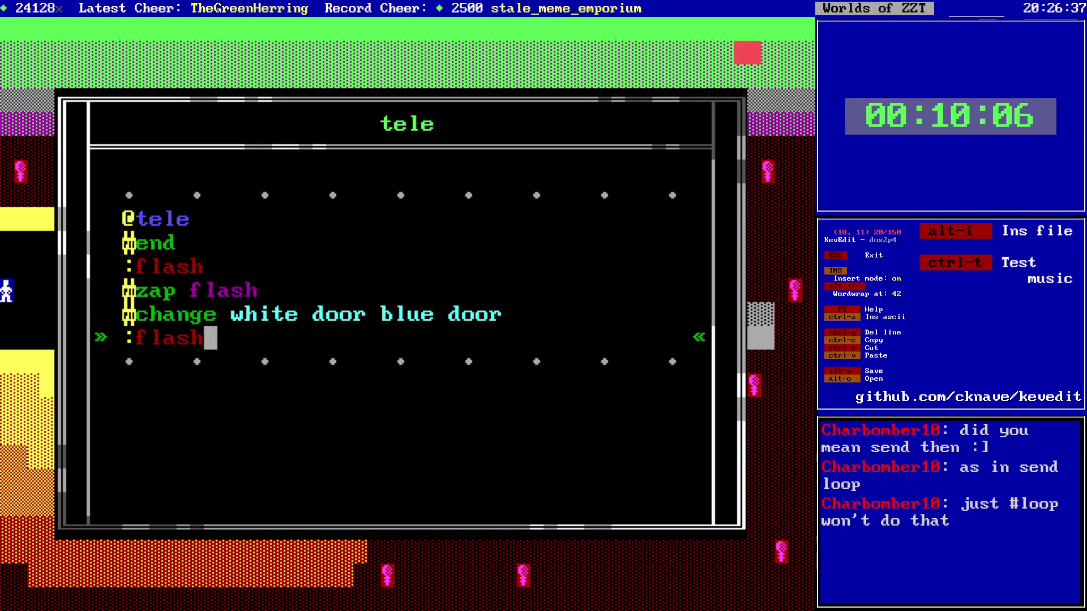
pyautogui.press('Return')
pyautogui.press('Up')
pyautogui.press('Up')
pyautogui.press('Down')
pyautogui.press('Down')
# Add '#change blue door green door' and a green-to-cyan door change, each followed by a '/i' pause.
pyautogui.write('#change b')
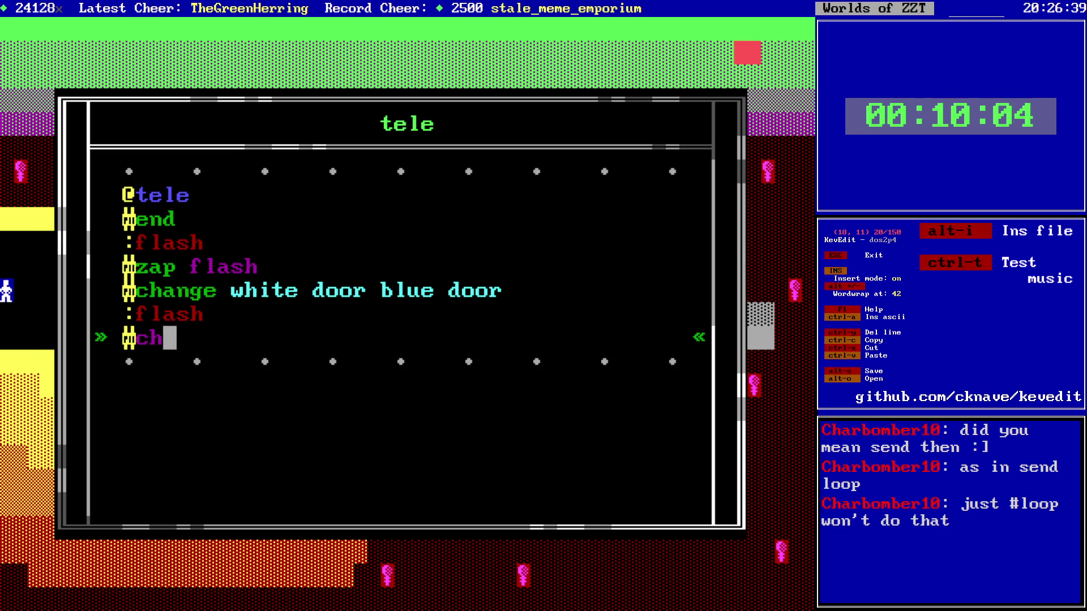
pyautogui.write('lue door green door')
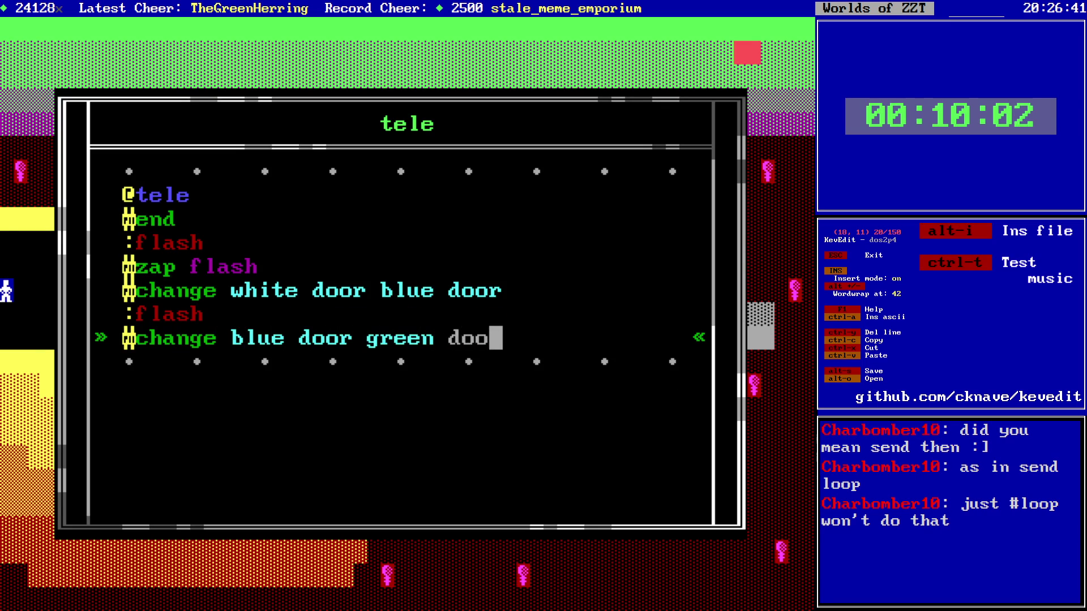
pyautogui.press('Return')
pyautogui.write('/')
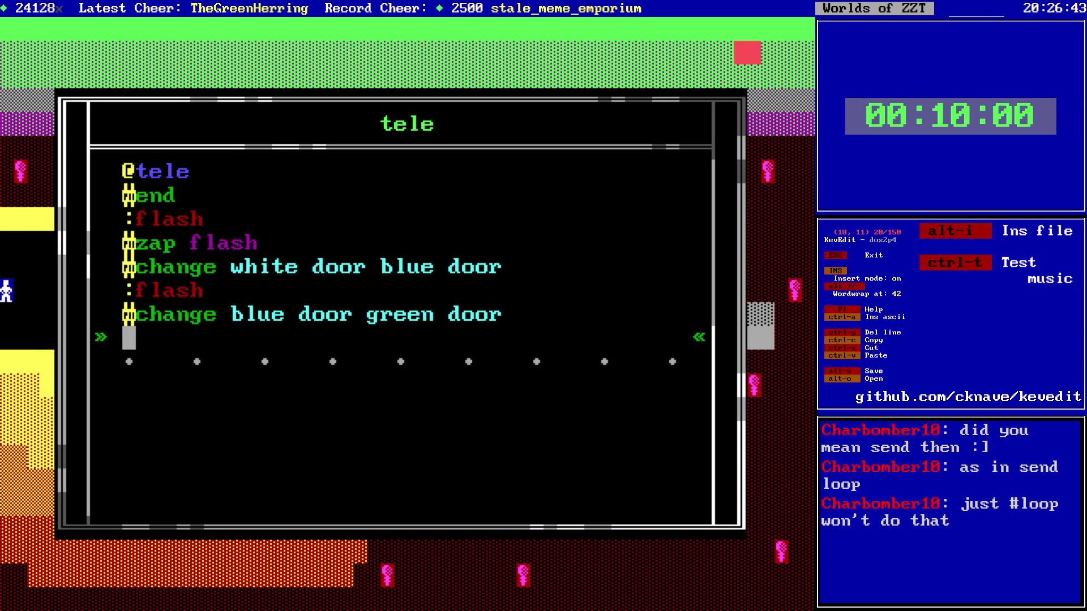
pyautogui.press('BackSpace')
pyautogui.press('BackSpace')
pyautogui.write('/i')
pyautogui.press('Return')
pyautogui.write('#change green door cyan ')
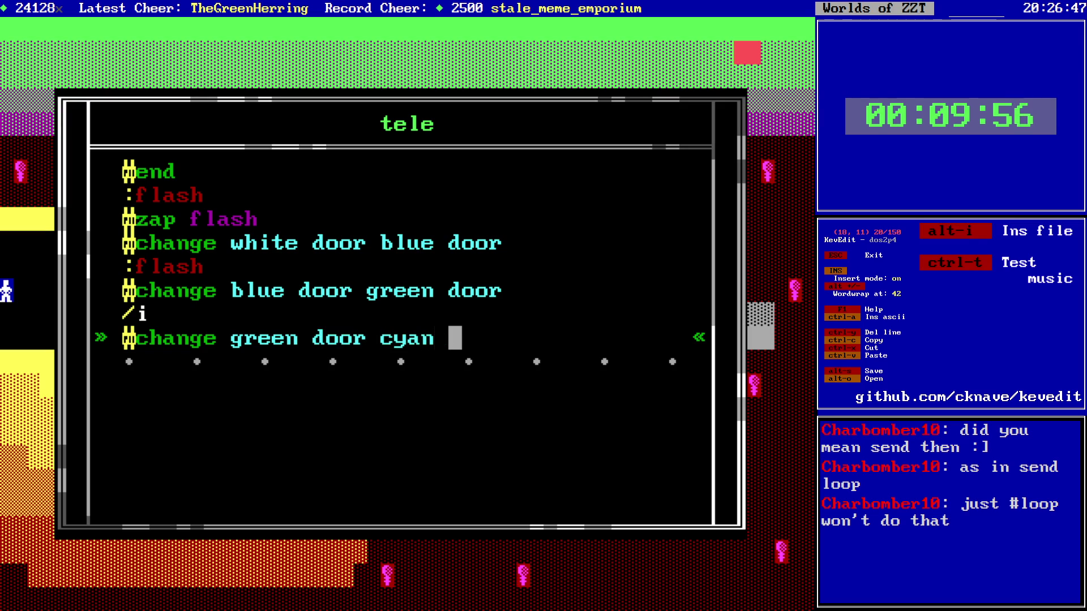
pyautogui.write('red door')
pyautogui.press('Return')
pyautogui.write('/i')
pyautogui.press('Return')
# Fix the stray 'red', then add cyan-to-red and red-to-purple door changes with '/i' pauses.
pyautogui.write('#change red')
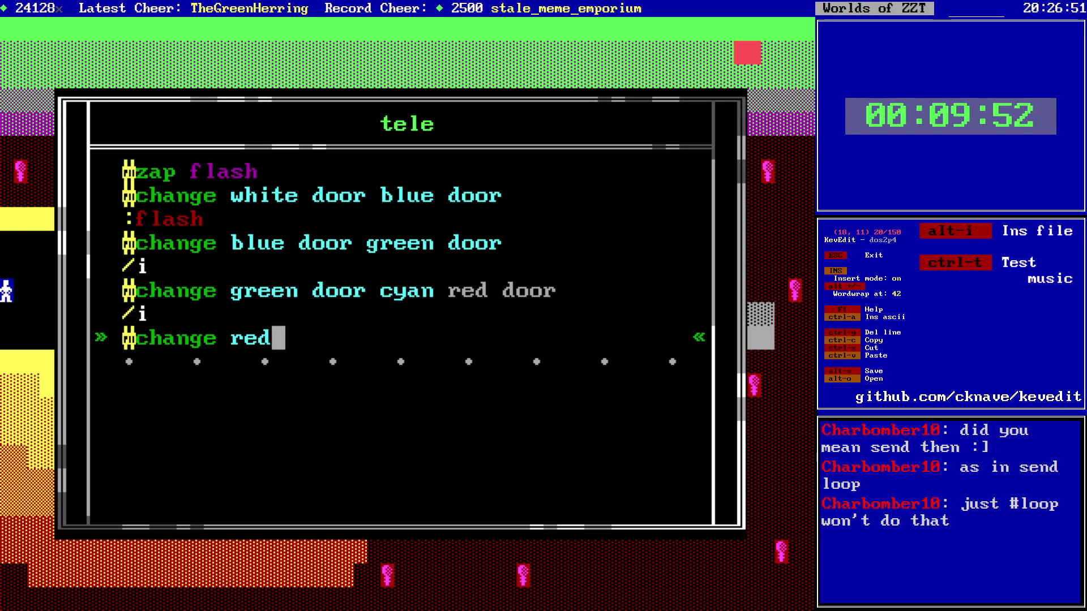
pyautogui.press('Up')
pyautogui.press('Up')
pyautogui.press('Left')
pyautogui.press('Left')
pyautogui.press('Left')
pyautogui.press('BackSpace')
pyautogui.press('BackSpace')
pyautogui.press('BackSpace')
pyautogui.click(157, 385)
pyautogui.press('BackSpace')
pyautogui.press('BackSpace')
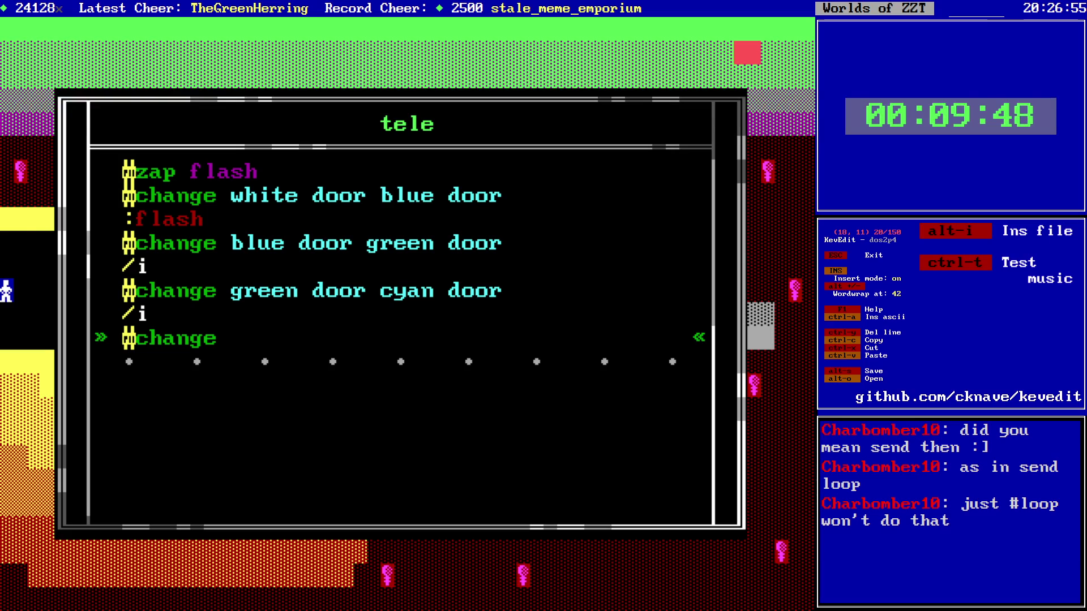
pyautogui.write('cyan door red door')
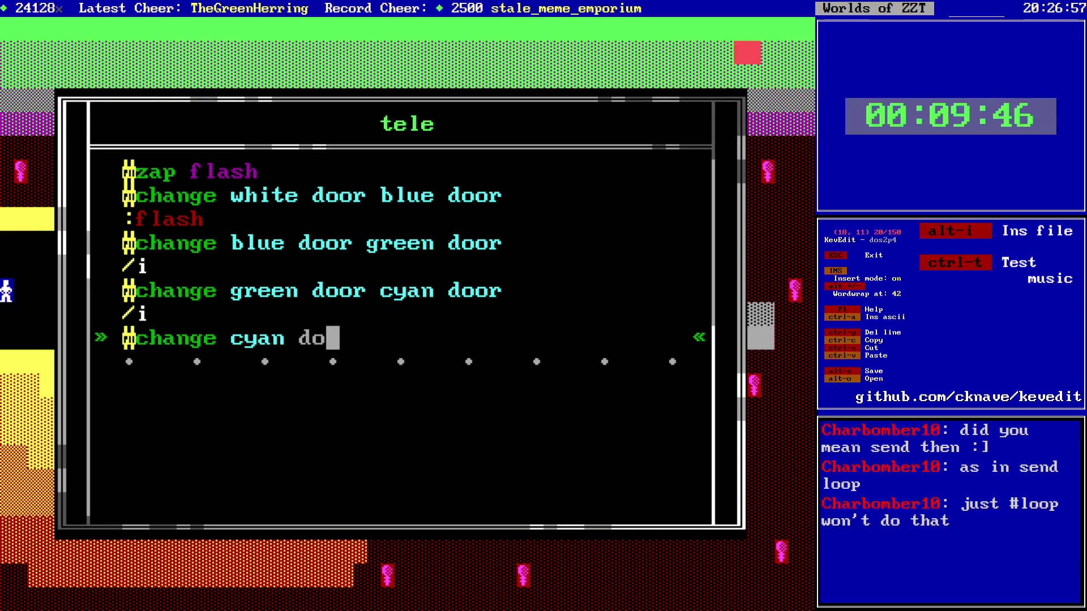
pyautogui.press('Return')
pyautogui.write('/i')
pyautogui.press('Return')
pyautogui.write('#change red door purple door')
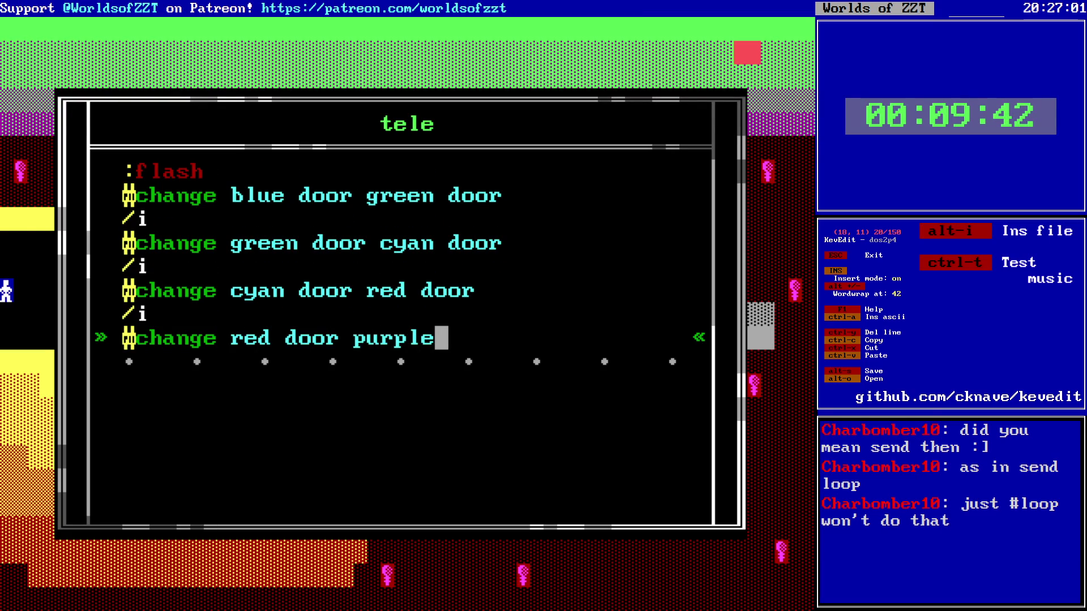
pyautogui.press('Return')
pyautogui.write('/i')
pyautogui.press('Return')
# Add purple-to-yellow and yellow-to-blue door changes, then '#flash' and '#end', and close the script.
pyautogui.write('#change purp')
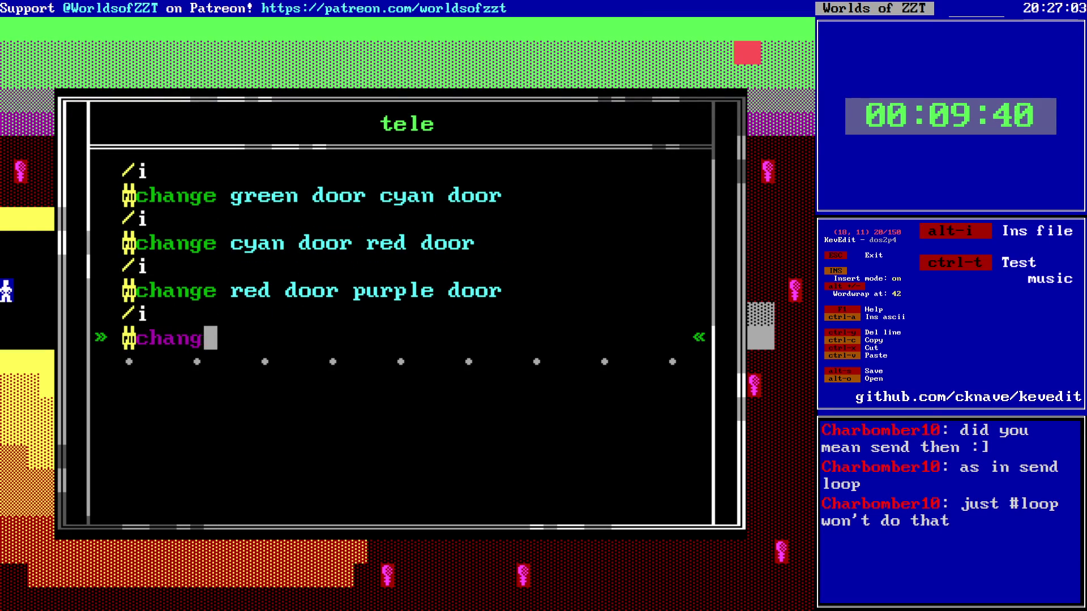
pyautogui.write('le door yellow door')
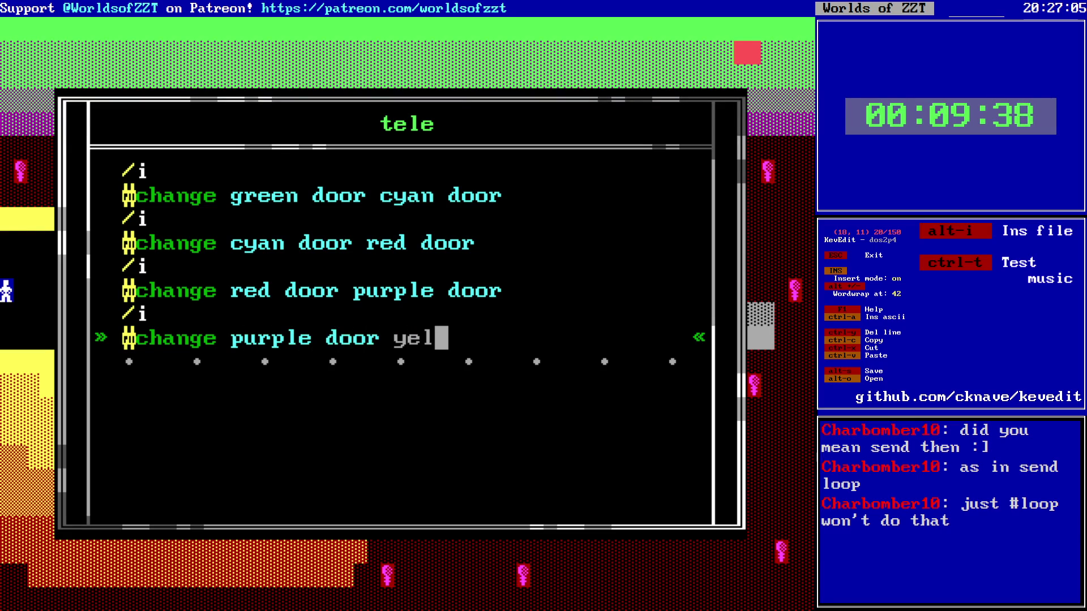
pyautogui.press('Return')
pyautogui.press('Return')
pyautogui.write('#change yellow d')
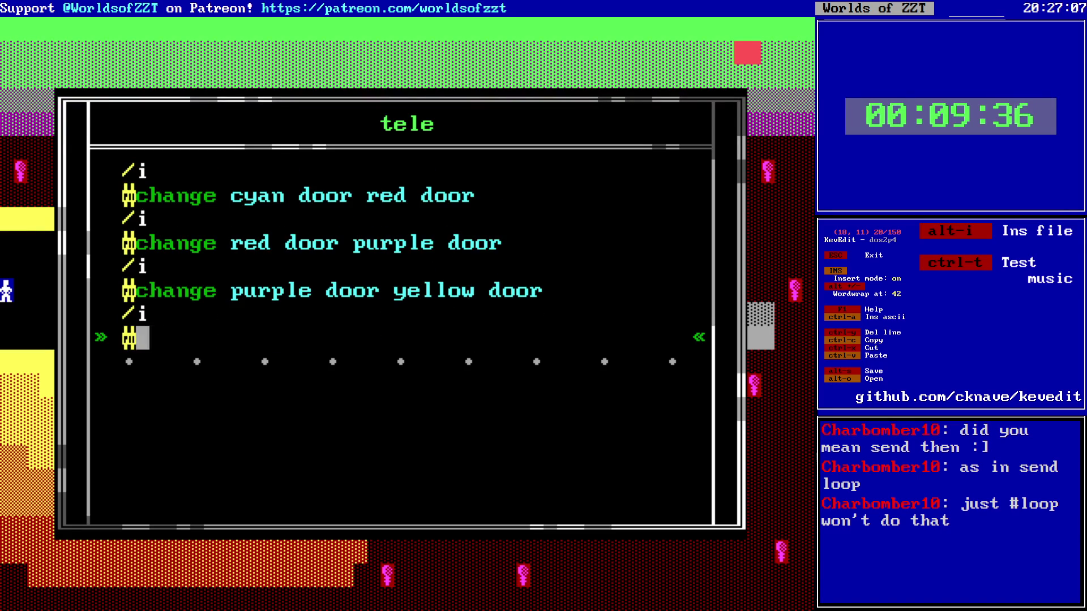
pyautogui.write('oor blue door')
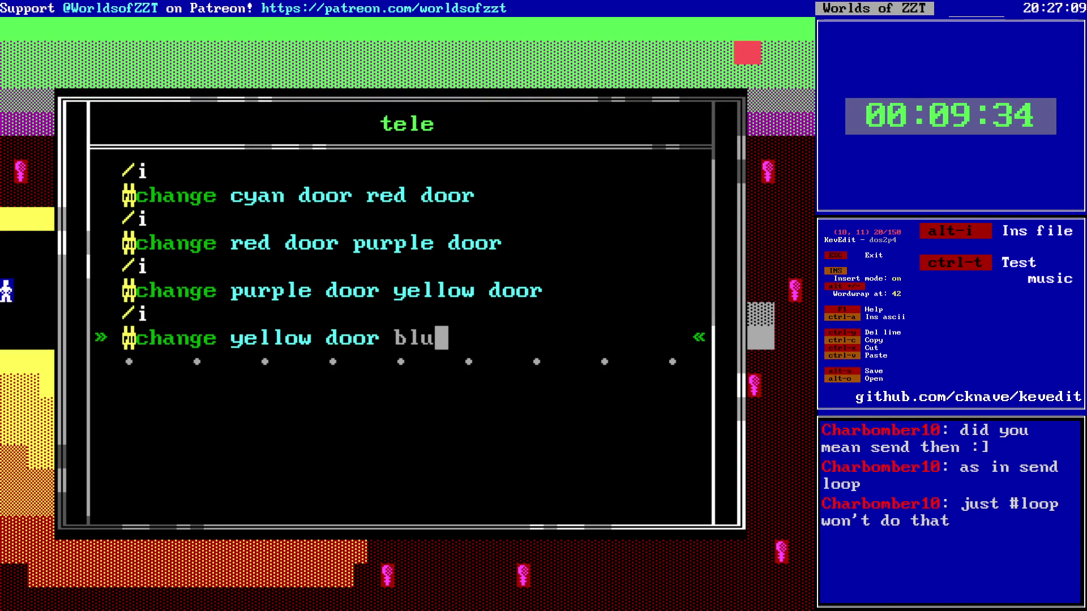
pyautogui.press('pageup')
pyautogui.press('pagedown')
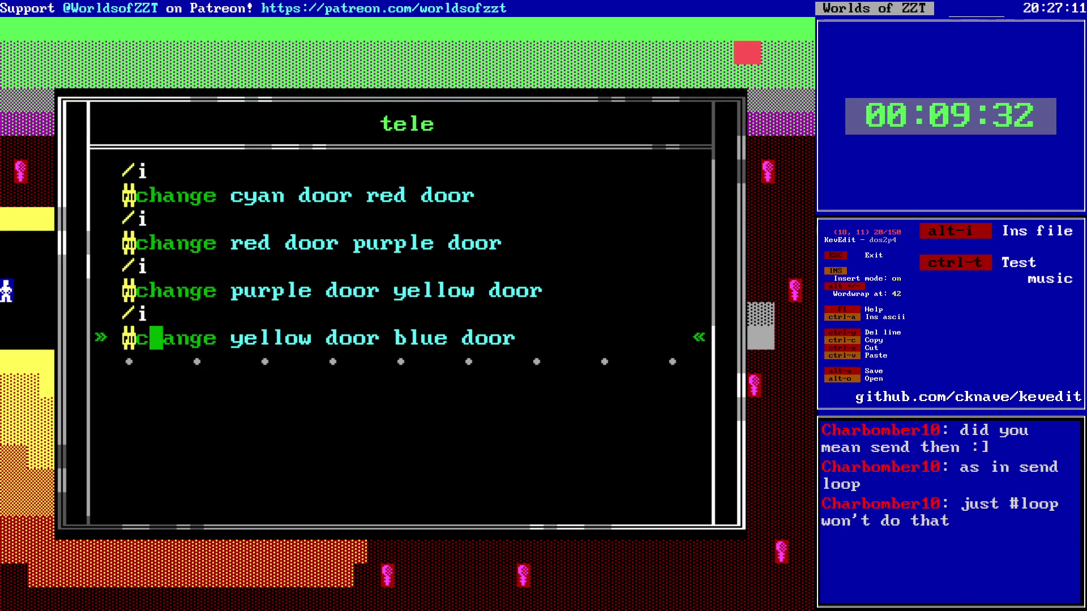
pyautogui.press('Return')
pyautogui.write('#flash')
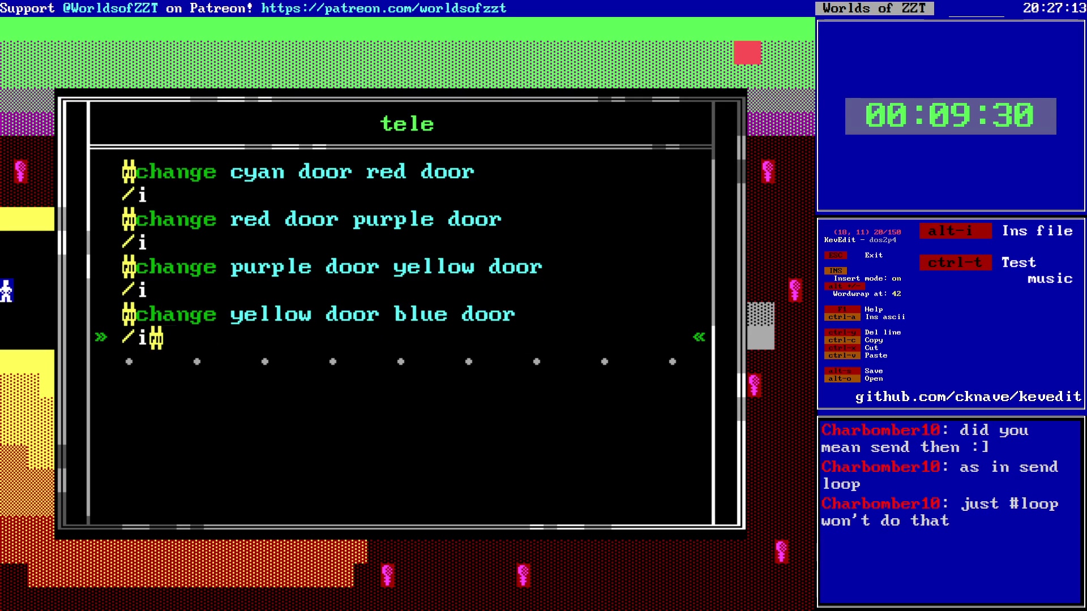
pyautogui.press('Return')
pyautogui.write('#end')
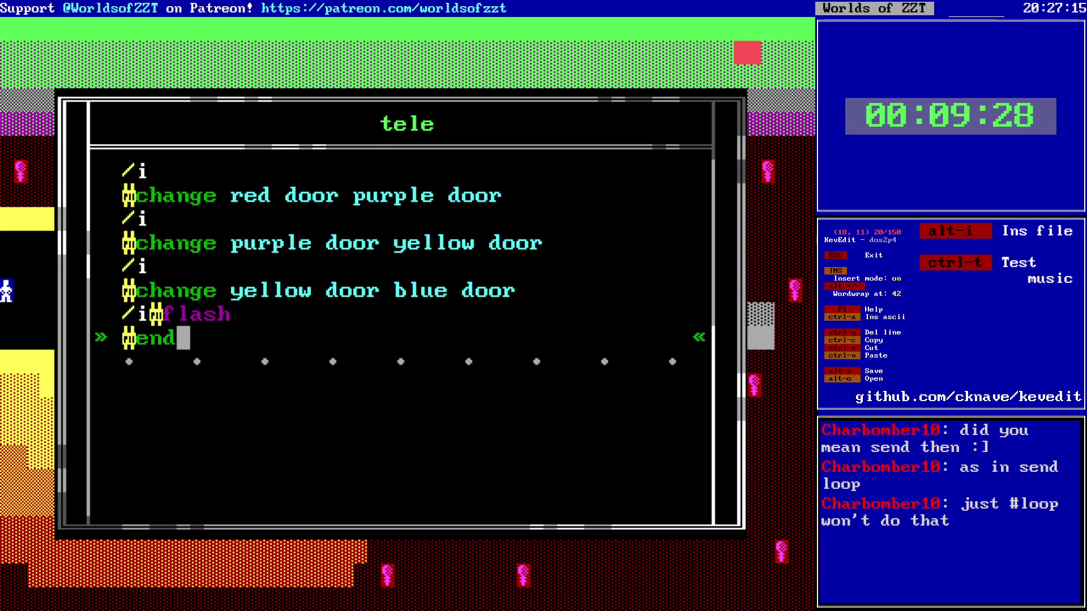
pyautogui.press('Escape')
pyautogui.press('Right')
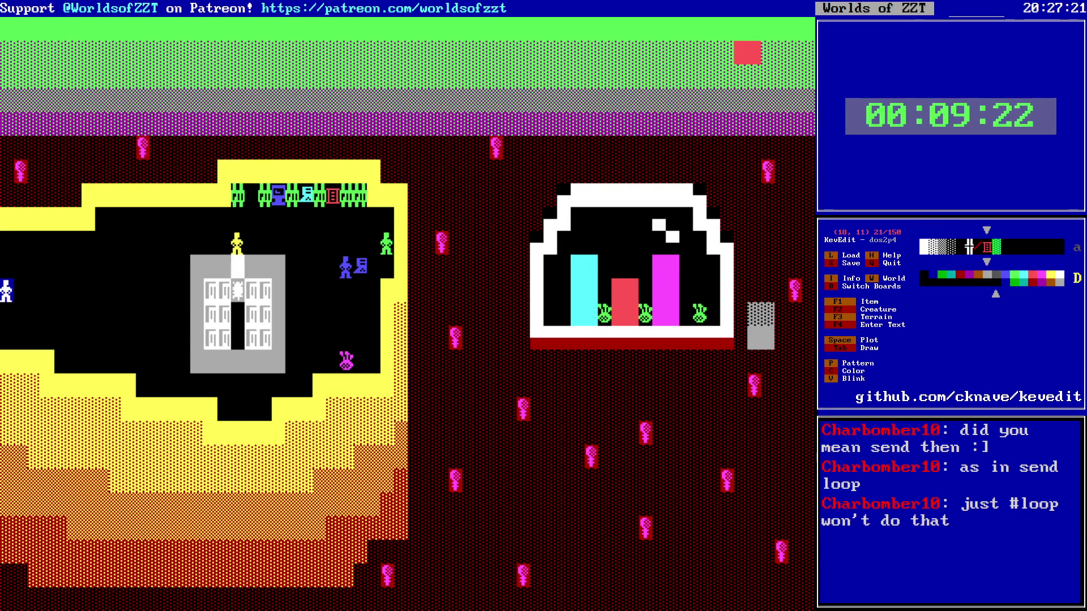
# Review the tele script, then set the passage destination to a new board titled 'The End'.
pyautogui.press('Return')
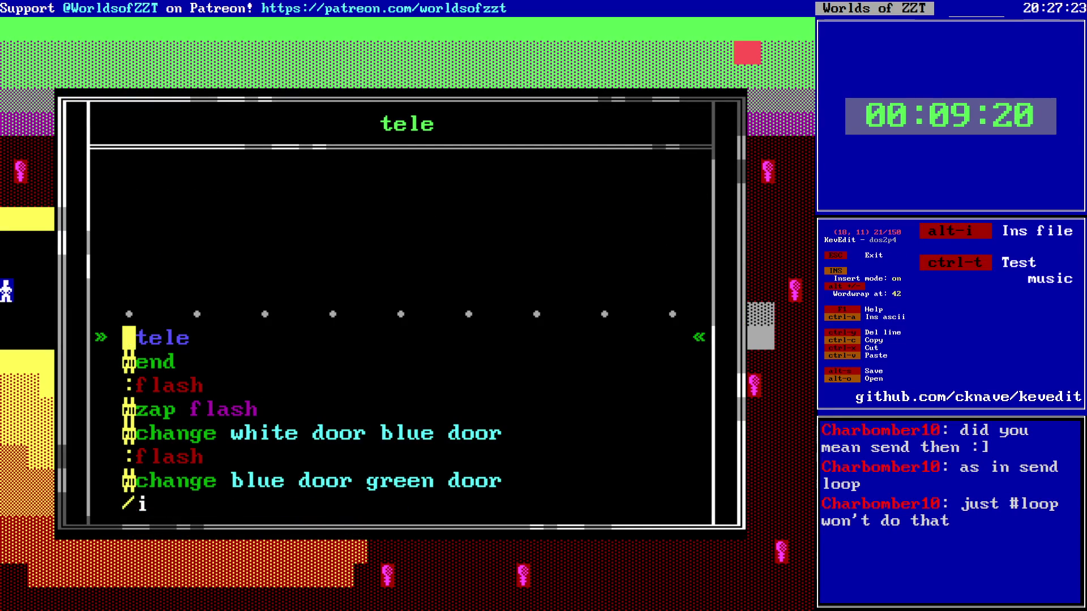
pyautogui.press('Escape')
pyautogui.press('Escape')
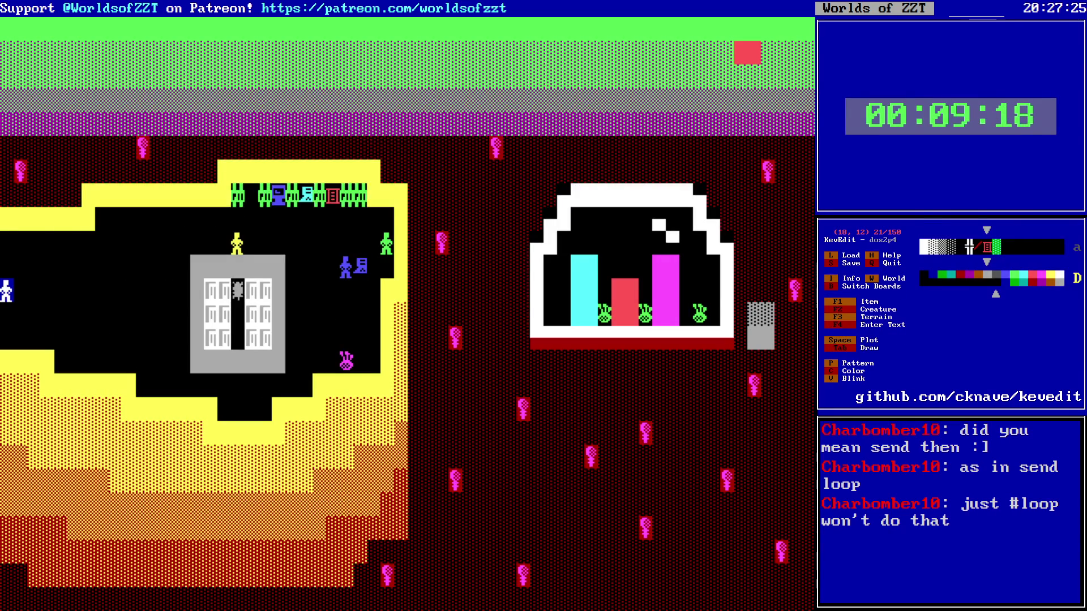
pyautogui.press('Return')
pyautogui.press('Return')
pyautogui.press('Down')
pyautogui.press('Return')
pyautogui.write('The End')
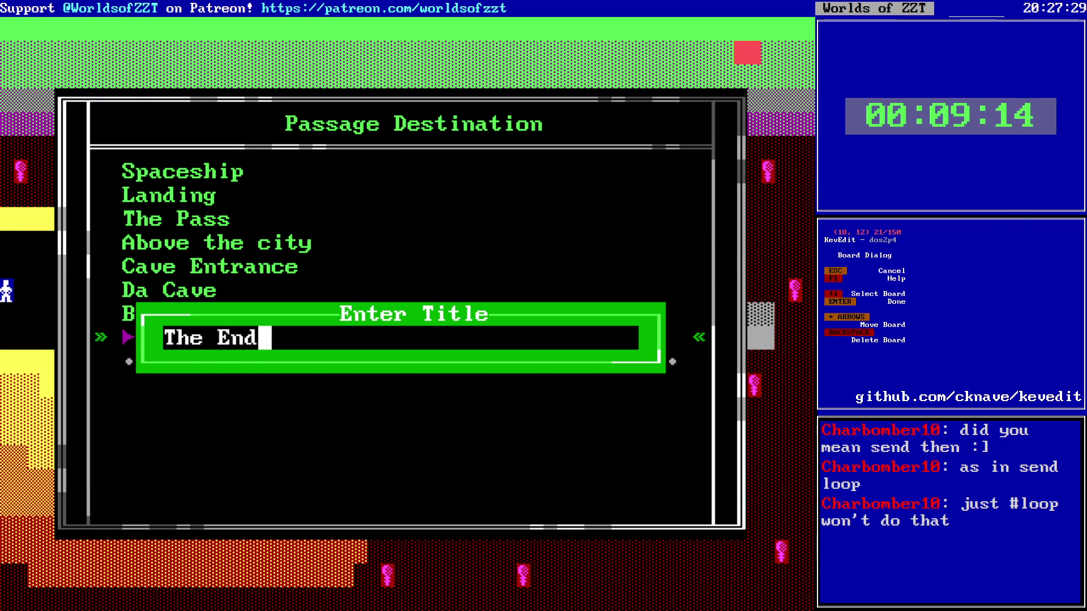
pyautogui.press('Return')
pyautogui.press('Escape')
pyautogui.press('pageup')
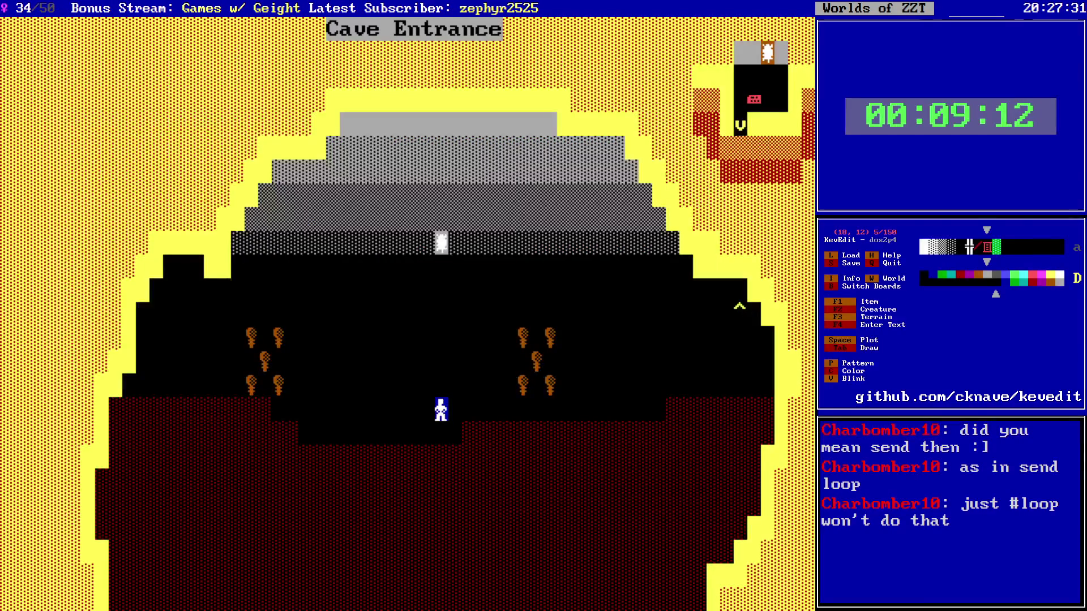
# Switch to the empty The End board from the board list.
pyautogui.press('b')
pyautogui.press('Down')
pyautogui.press('Down')
pyautogui.press('Down')
pyautogui.press('Return')
pyautogui.press('Up')
pyautogui.press('Up')
pyautogui.press('Up')
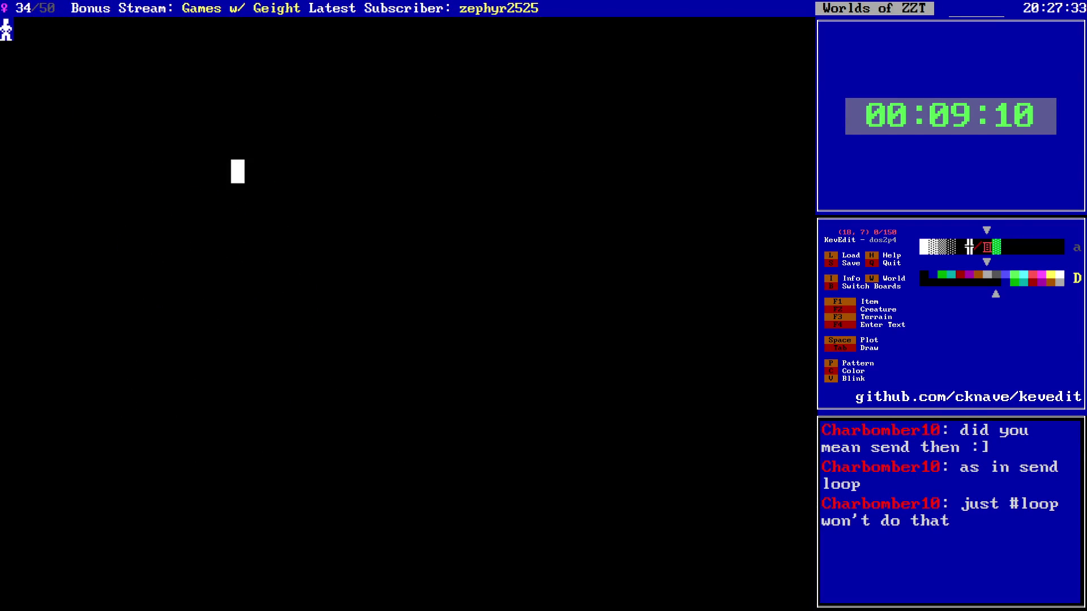
# Write 'you arrive at the city and have a nice time' and place an object running '#endgame'.
pyautogui.press('Up')
pyautogui.press('F4')
pyautogui.write('you arrive at ')
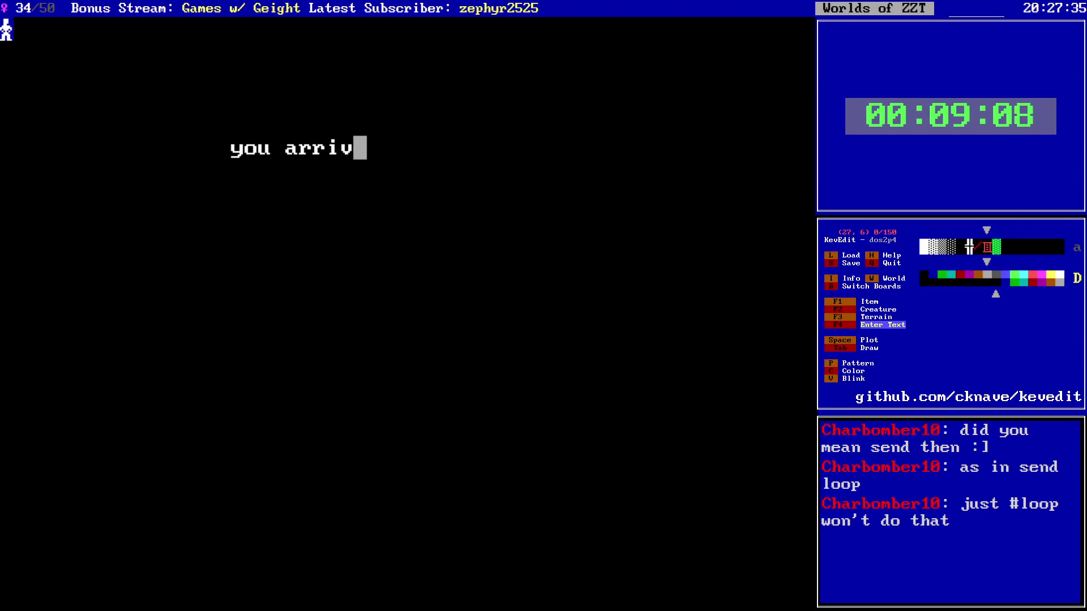
pyautogui.write('the city and hav')
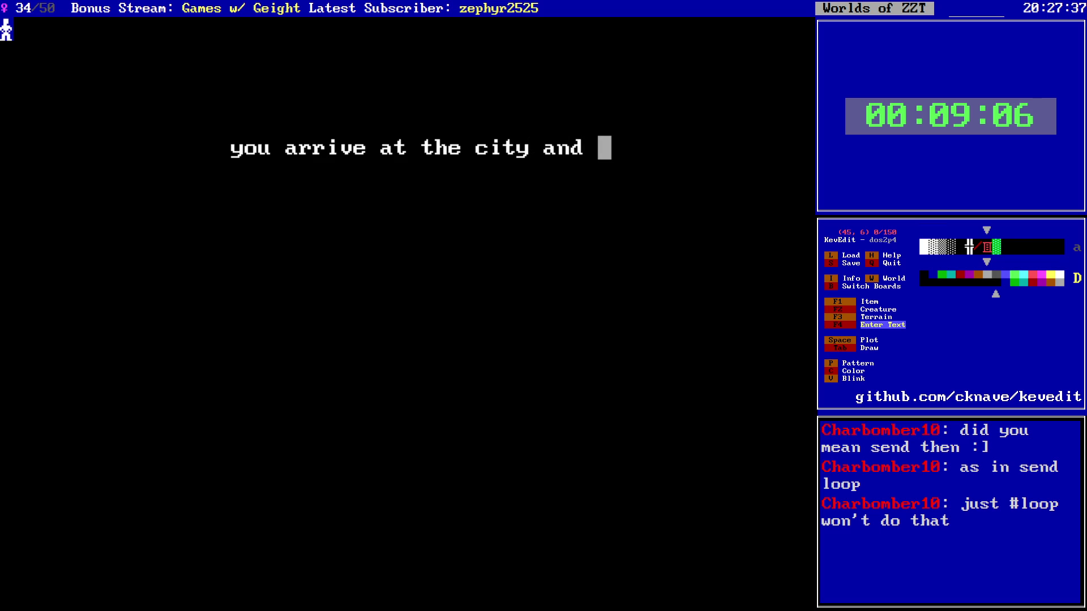
pyautogui.write('e a nice time')
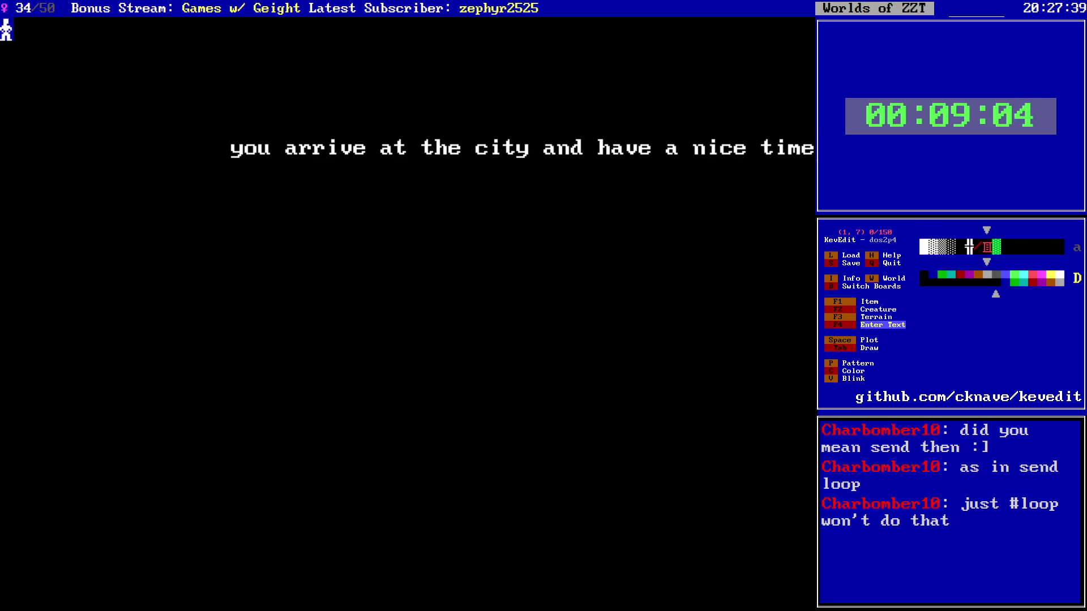
pyautogui.press('Right')
pyautogui.press('Right')
pyautogui.press('Right')
pyautogui.press('Down')
pyautogui.press('Down')
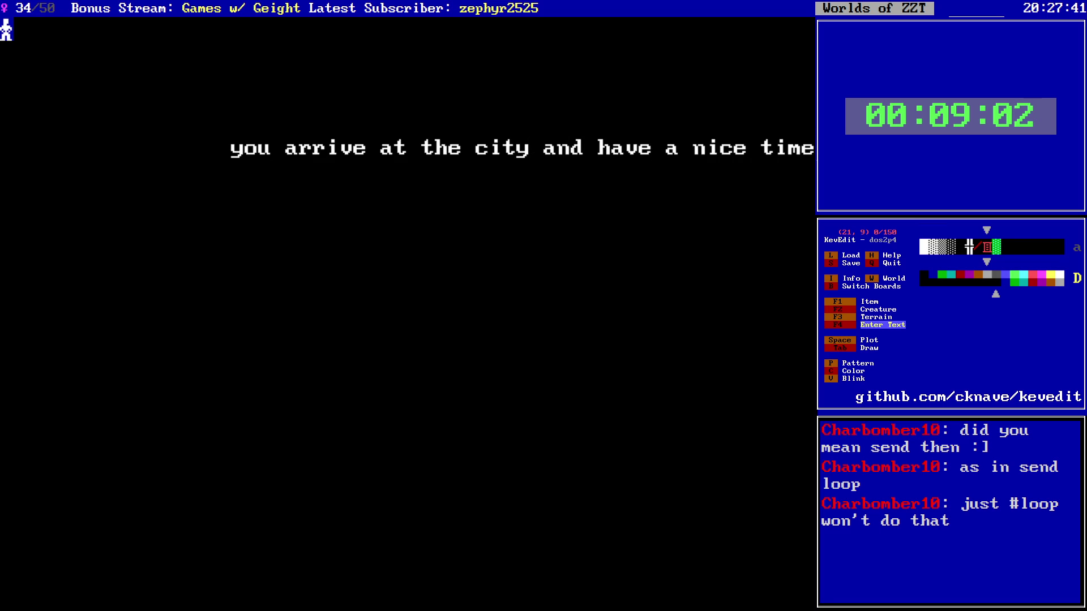
pyautogui.press('F2')
pyautogui.press('o')
pyautogui.press('Return')
pyautogui.write('#endgame')
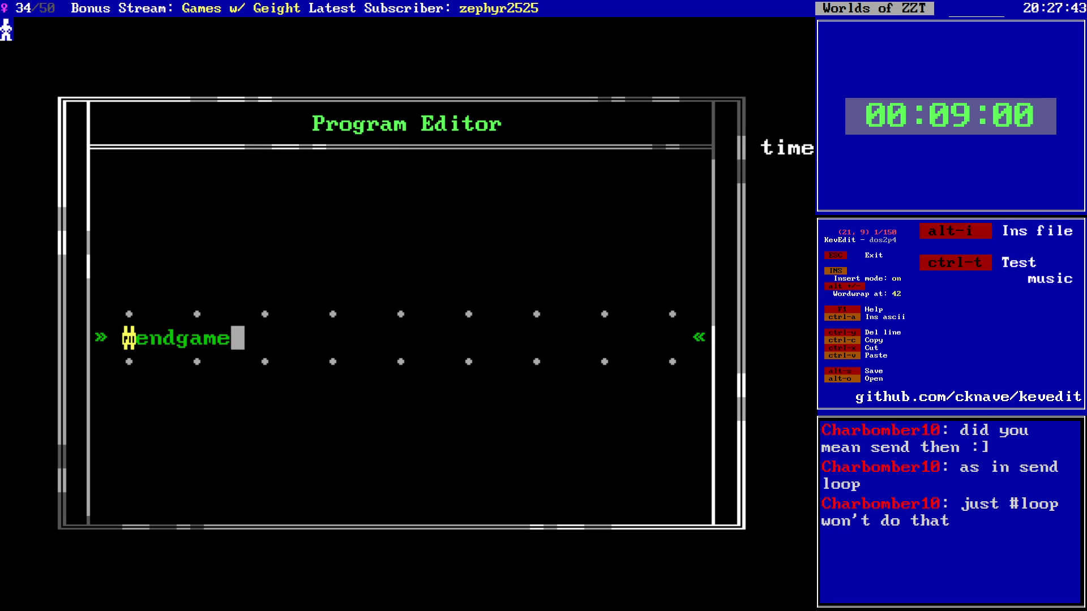
pyautogui.press('Escape')
pyautogui.press('Escape')
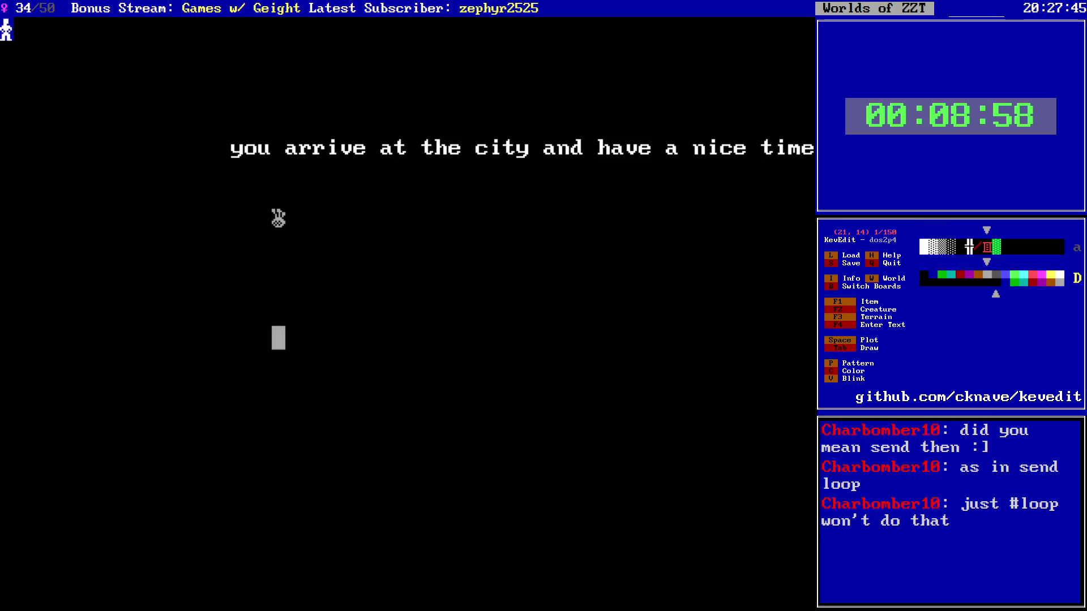
# Add the caption 'you even pet the space dogs:' and set the drawing colour to white.
pyautogui.press('F4')
pyautogui.write('you even pet the space d')
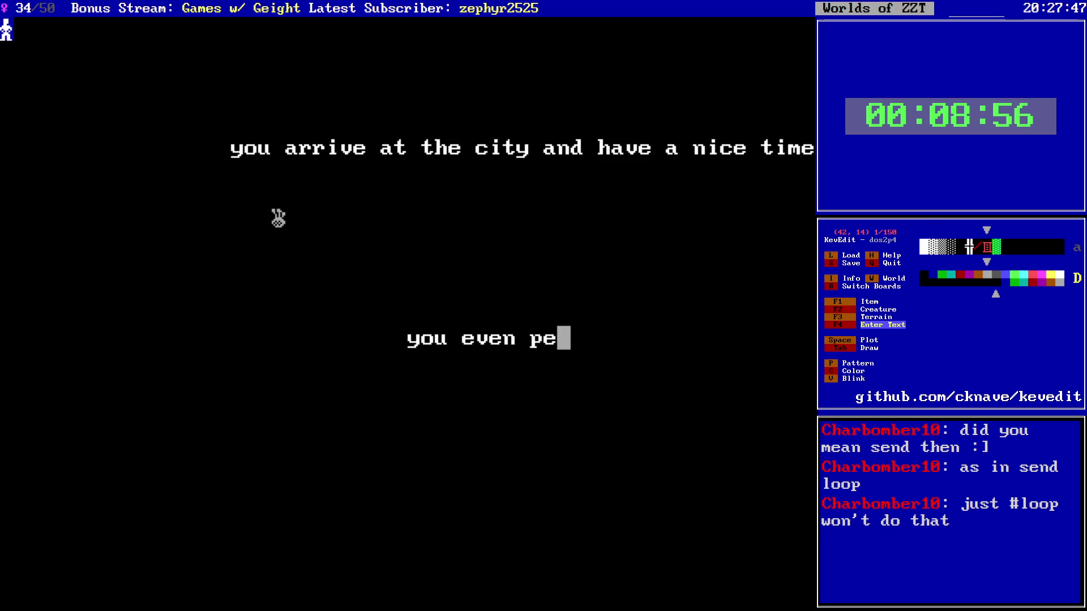
pyautogui.write('ogs:')
pyautogui.press('Down')
pyautogui.press('Down')
pyautogui.press('Down')
pyautogui.press('Left')
pyautogui.press('Left')
pyautogui.press('Left')
pyautogui.press('Left')
pyautogui.press('Left')
pyautogui.press('Left')
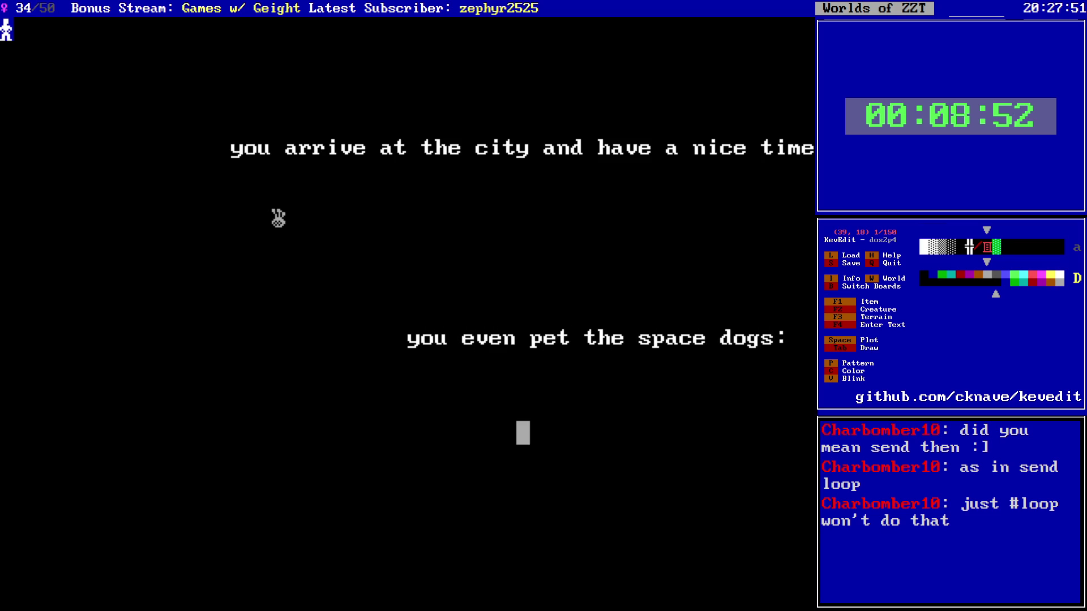
pyautogui.press('c')
pyautogui.press('Right')
pyautogui.press('Right')
pyautogui.press('Right')
pyautogui.press('Return')
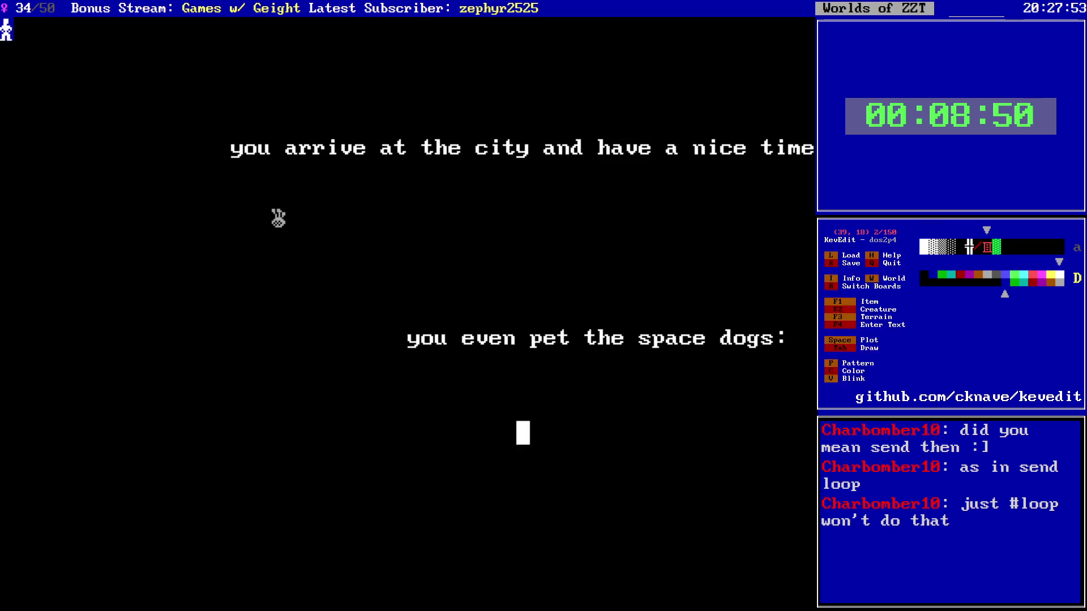
# Place a new object below the caption and give it the figure's character.
pyautogui.press('F2')
pyautogui.press('o')
pyautogui.press('Down')
pyautogui.press('Return')
pyautogui.press('Return')
pyautogui.press('Escape')
pyautogui.press('Right')
pyautogui.press('Right')
pyautogui.press('Right')
# Place three red space dogs beside the figure.
pyautogui.press('Up')
pyautogui.press('F2')
pyautogui.press('Escape')
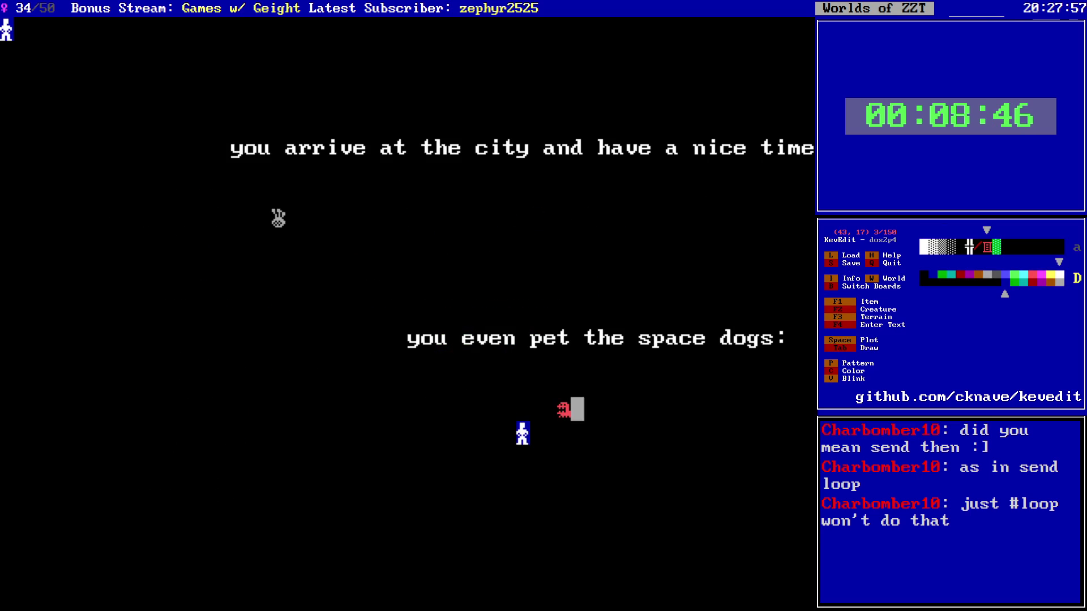
pyautogui.press('space')
pyautogui.press('Left')
pyautogui.press('Left')
pyautogui.press('Down')
pyautogui.press('Down')
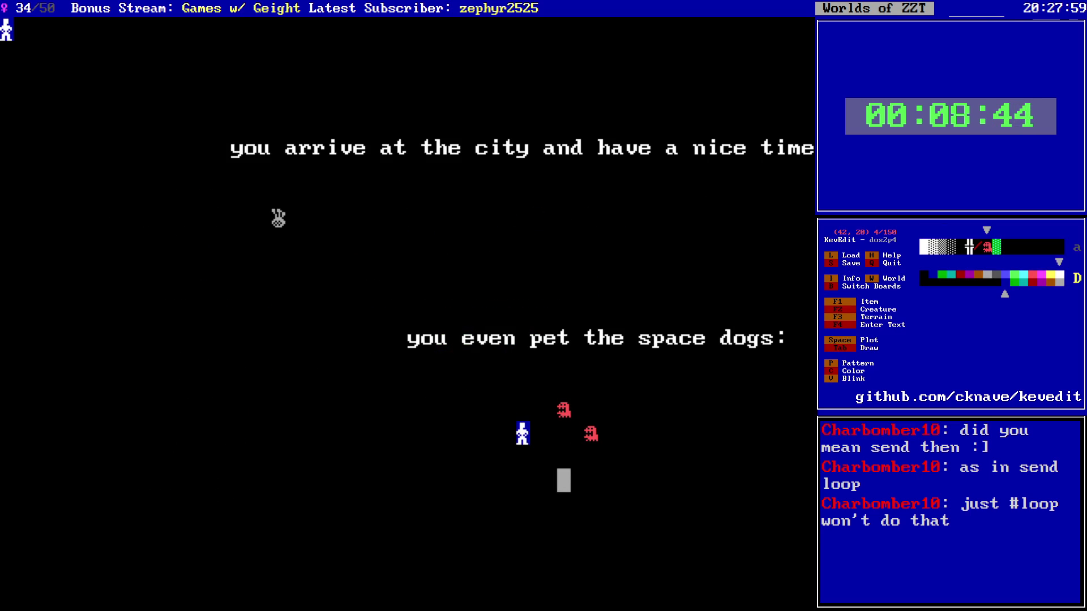
pyautogui.press('Up')
# Set the drawing colour to yellow, starting at the pen's corner near the dogs.
pyautogui.press('Left')
pyautogui.press('Right')
pyautogui.press('Right')
pyautogui.press('Down')
pyautogui.press('Right')
pyautogui.press('Left')
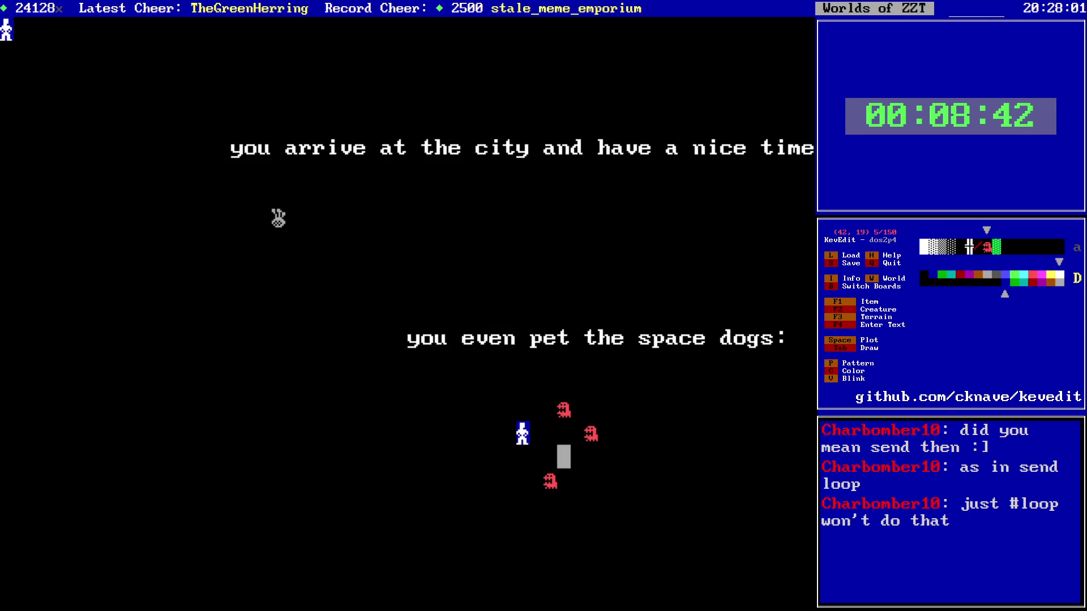
pyautogui.press('Left')
pyautogui.press('Left')
pyautogui.press('c')
pyautogui.press('Left')
pyautogui.press('Return')
pyautogui.press('Up')
pyautogui.press('Left')
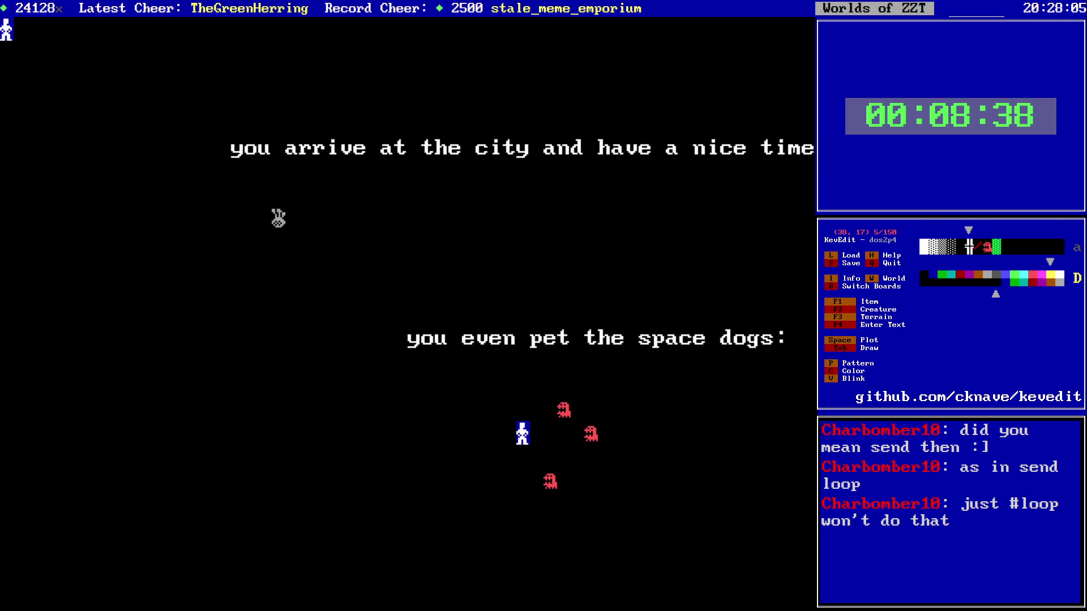
# Draw a yellow double-line wall enclosing the figure and the three dogs.
pyautogui.press('Tab')
pyautogui.press('Down')
pyautogui.press('Down')
pyautogui.press('Down')
pyautogui.press('Right')
# Check the endgame object's #endgame script.
pyautogui.press('Right')
pyautogui.press('Right')
pyautogui.press('Right')
pyautogui.press('Up')
pyautogui.press('Up')
pyautogui.press('Up')
pyautogui.press('Left')
pyautogui.press('Left')
pyautogui.press('Left')
pyautogui.press('Tab')
pyautogui.press('Left')
pyautogui.press('Left')
pyautogui.hotkey('shift', 'Left')
pyautogui.hotkey('shift', 'Left')
pyautogui.press('Up')
pyautogui.press('Up')
pyautogui.press('Up')
pyautogui.press('Right')
pyautogui.press('Right')
pyautogui.press('Right')
pyautogui.press('Up')
pyautogui.press('Up')
pyautogui.press('Return')
pyautogui.press('Return')
pyautogui.press('Escape')
pyautogui.press('Escape')
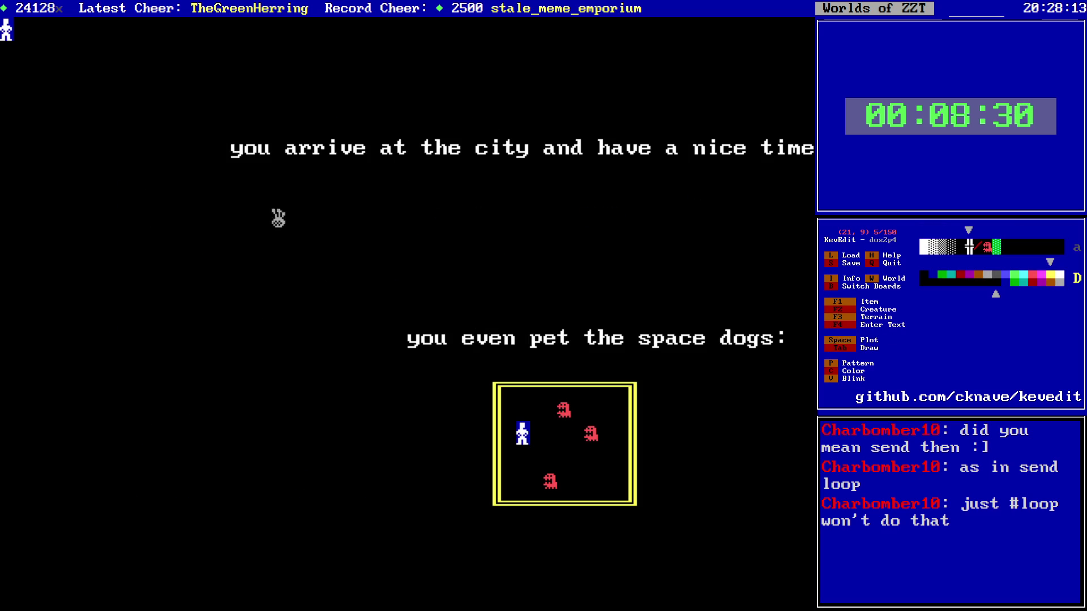
# Return to the Spaceship board and save the world as dos2p4.zzt.
pyautogui.press('b')
pyautogui.press('Down')
pyautogui.press('Return')
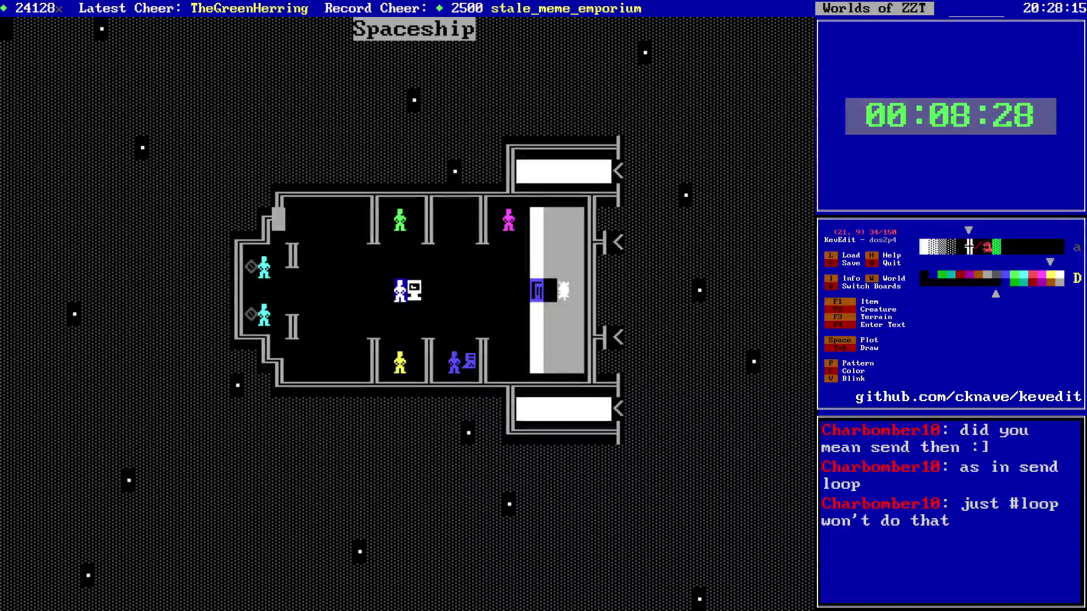
pyautogui.press('s')
pyautogui.press('Return')
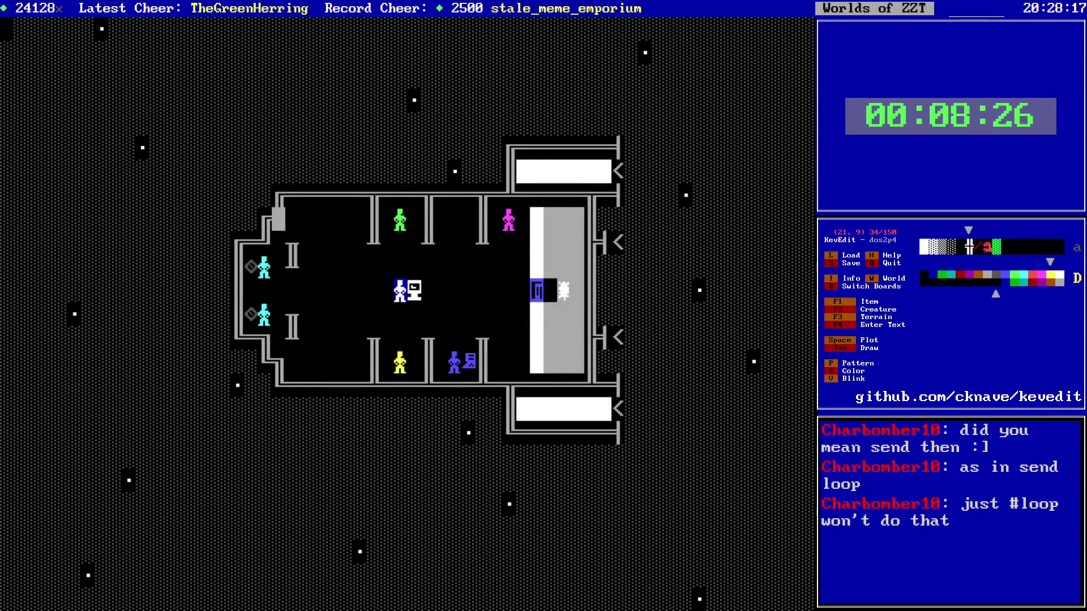
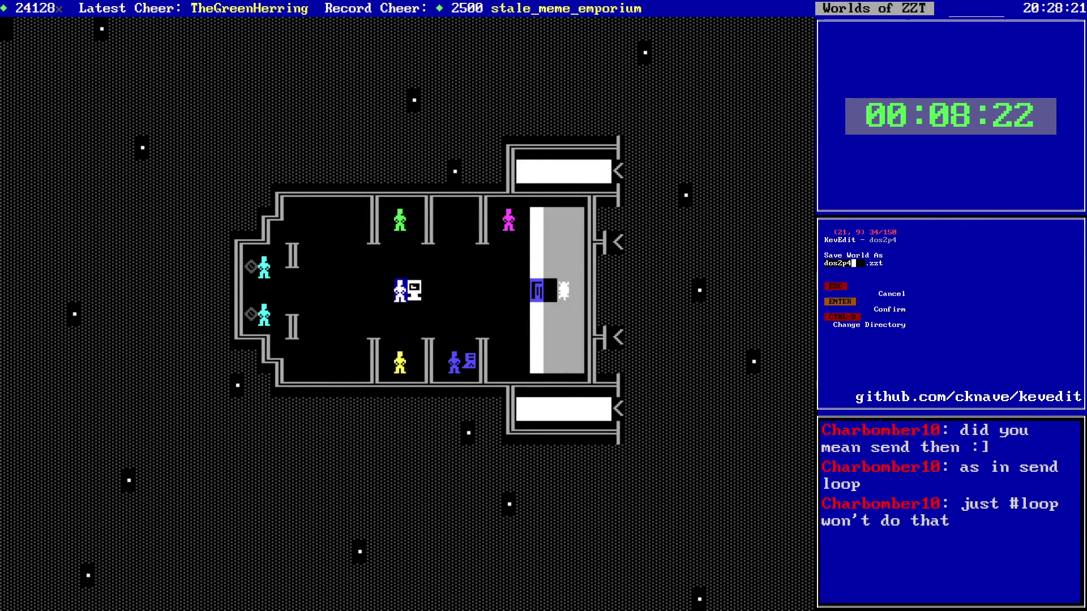
# Switch to ZZT, end the running game and load the dos2p4 world to its title screen.
pyautogui.hotkey('alt', 'Tab')
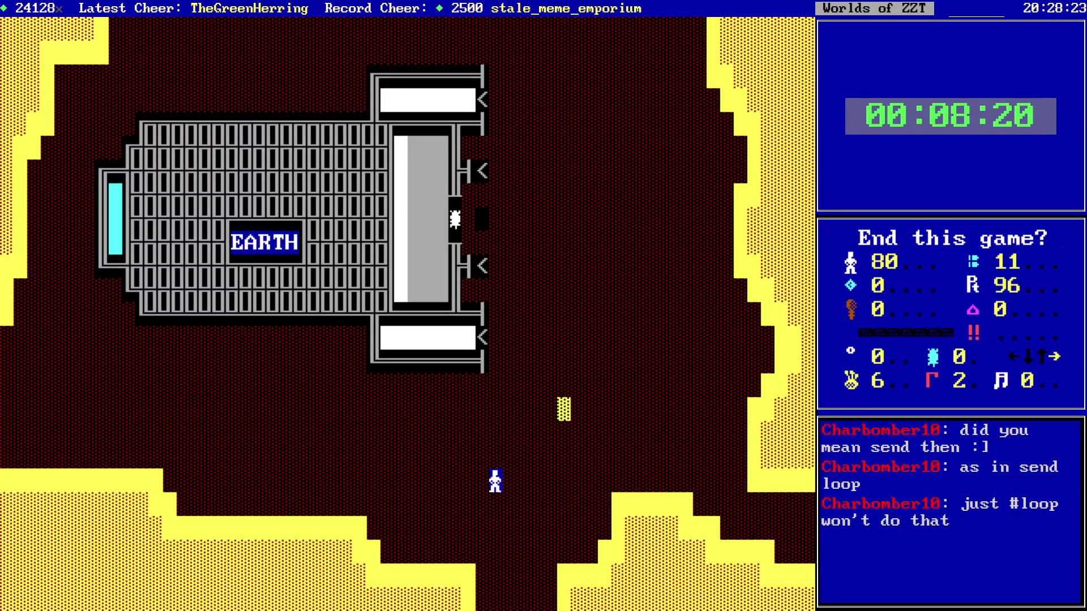
pyautogui.press('y')
pyautogui.press('w')
pyautogui.press('Return')
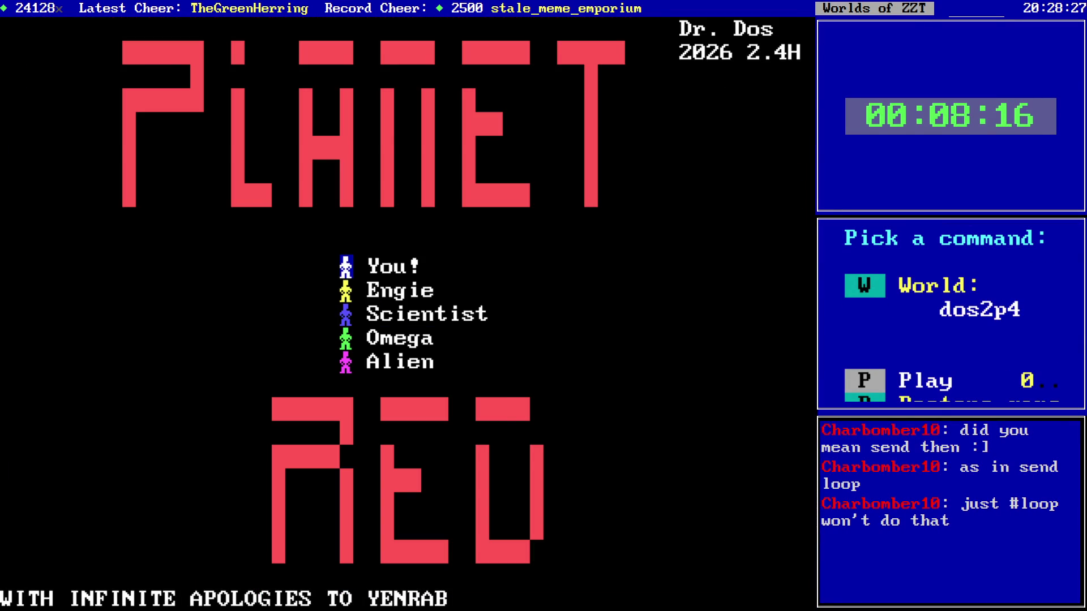
# Start playing Planet Red, read the spaceship scroll and talk to Omega.
pyautogui.press('p')
pyautogui.press('Left')
pyautogui.press('Right')
pyautogui.press('Return')
pyautogui.press('Up')
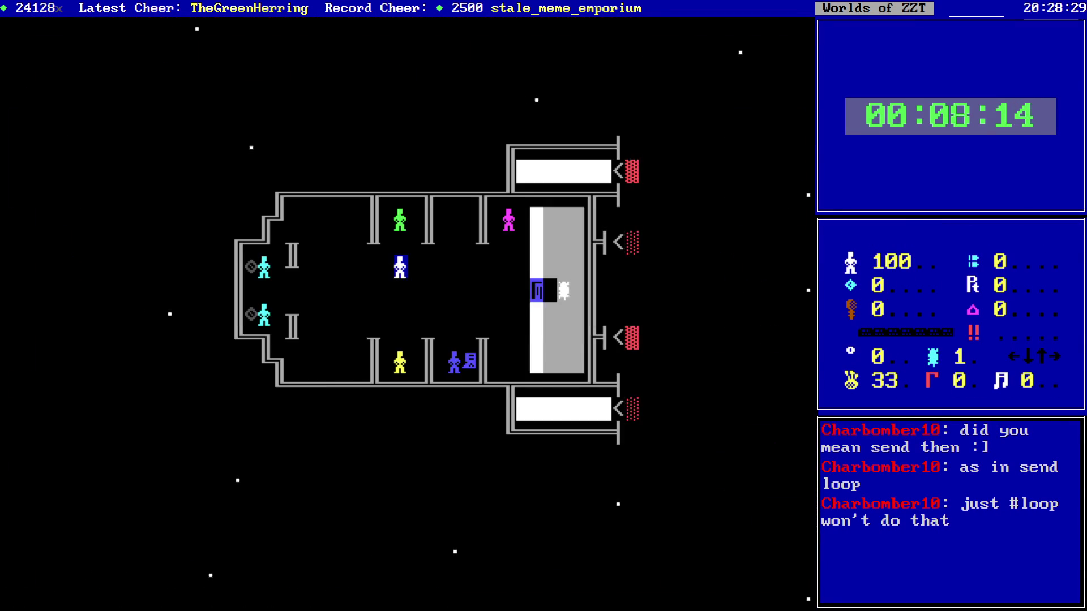
pyautogui.press('Return')
pyautogui.press('Down')
pyautogui.press('Down')
# Talk to the Engineer and the cyan Pilot, then walk along the middle corridor.
pyautogui.press('Return')
pyautogui.press('Left')
pyautogui.press('Left')
pyautogui.press('Left')
pyautogui.press('Up')
pyautogui.press('Left')
pyautogui.press('Left')
pyautogui.press('Left')
pyautogui.press('Up')
pyautogui.press('Return')
pyautogui.press('Right')
pyautogui.press('Right')
pyautogui.press('Right')
pyautogui.press('Left')
pyautogui.press('Left')
pyautogui.press('Left')
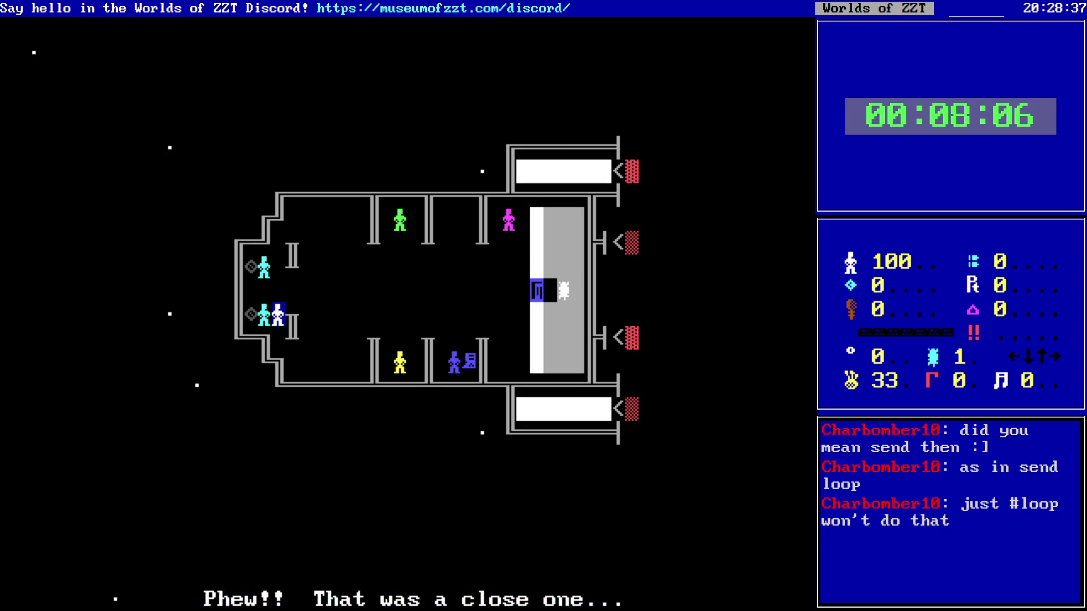
pyautogui.press('Right')
pyautogui.press('Right')
pyautogui.press('Right')
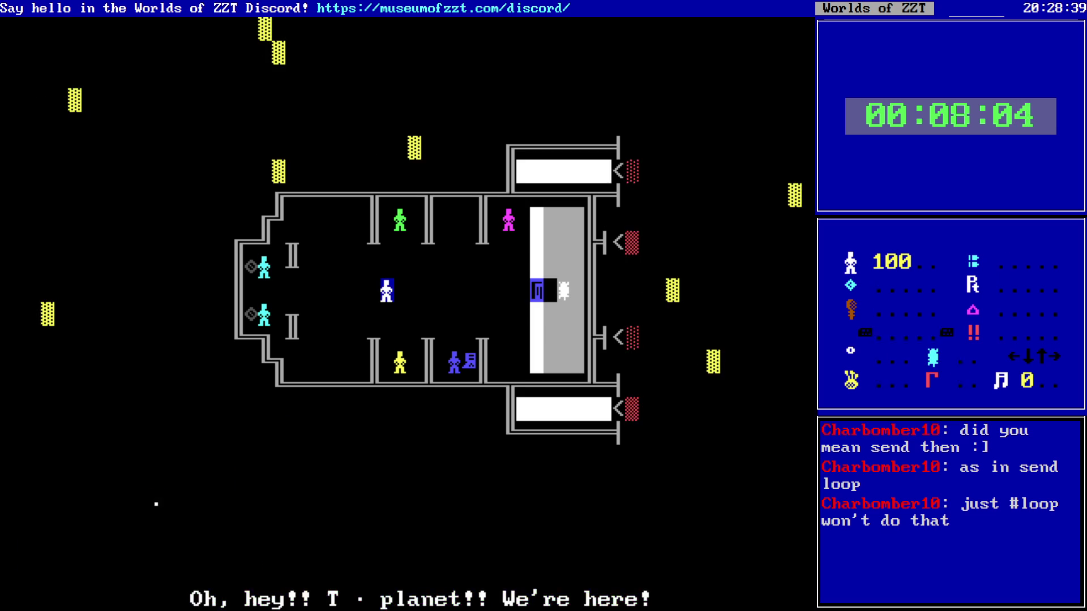
# After landing, recruit the Engineer, Omega and the alien into the crew.
pyautogui.press('Down')
pyautogui.press('Down')
pyautogui.press('Down')
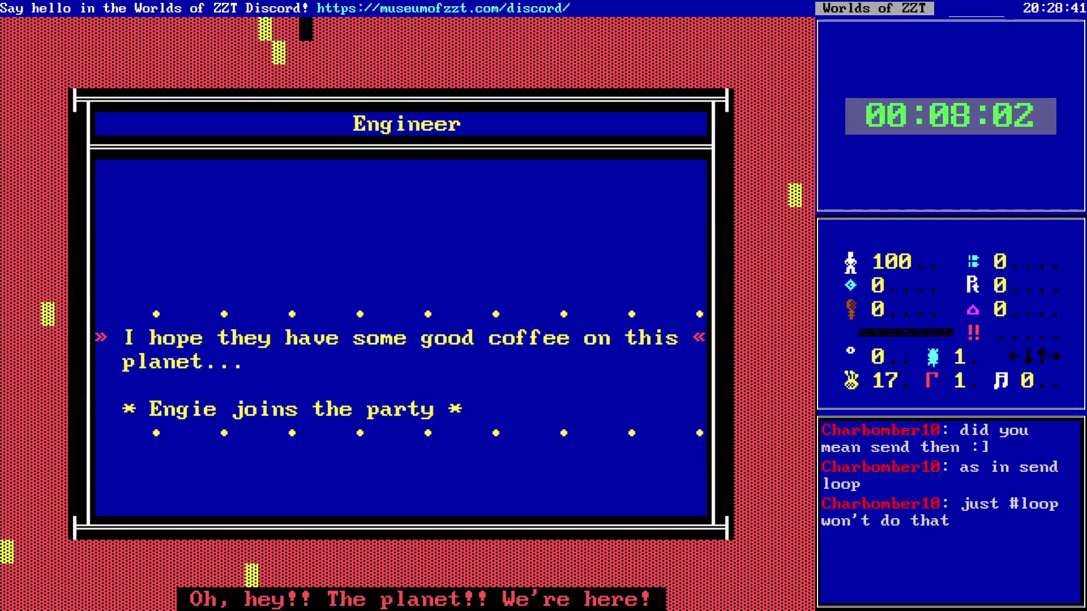
pyautogui.press('Return')
pyautogui.press('Up')
pyautogui.press('Up')
pyautogui.press('Return')
pyautogui.press('Right')
pyautogui.press('Right')
pyautogui.press('Down')
pyautogui.press('Right')
pyautogui.press('Down')
pyautogui.press('Right')
pyautogui.press('Down')
pyautogui.press('Right')
pyautogui.press('Right')
pyautogui.press('Up')
pyautogui.press('Up')
pyautogui.press('Right')
pyautogui.press('Up')
pyautogui.press('Return')
pyautogui.press('Down')
pyautogui.press('Down')
pyautogui.press('Down')
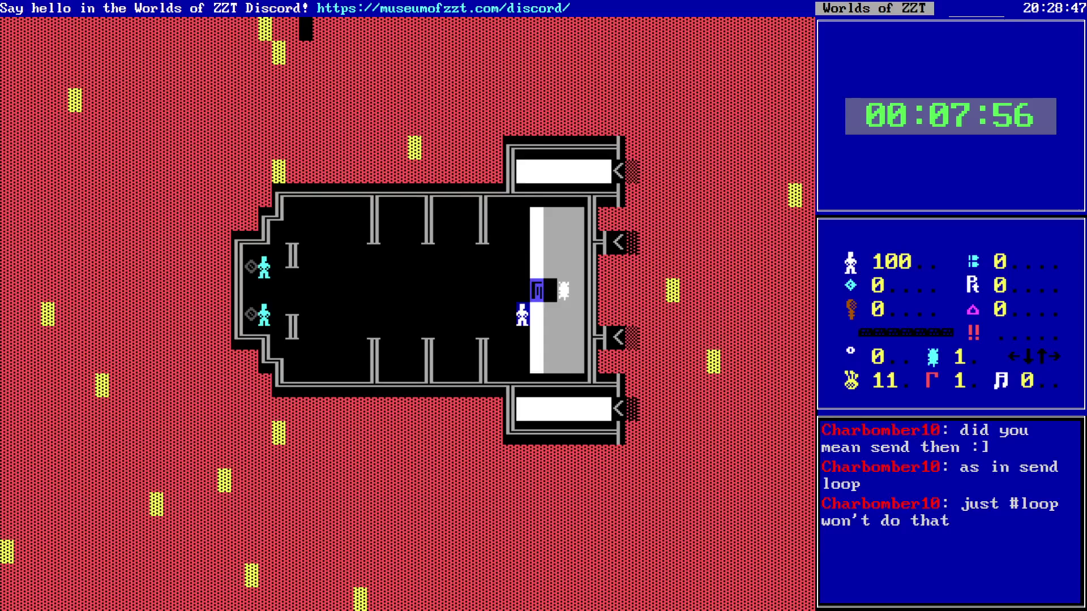
# Exit the ship through the airlock and inspect the magenta alien tree.
pyautogui.press('Right')
pyautogui.press('Return')
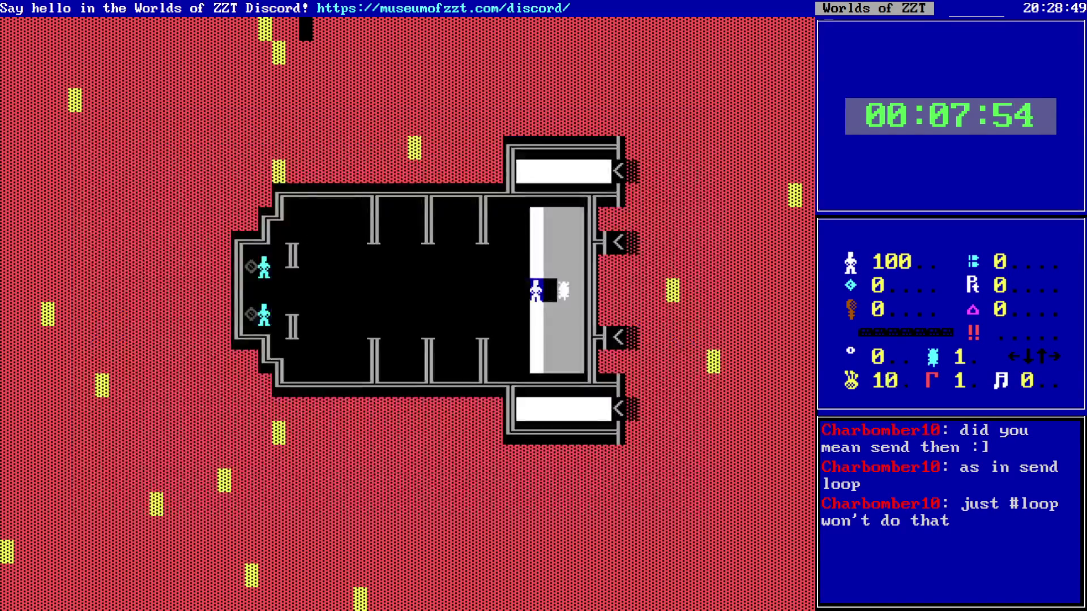
pyautogui.press('Right')
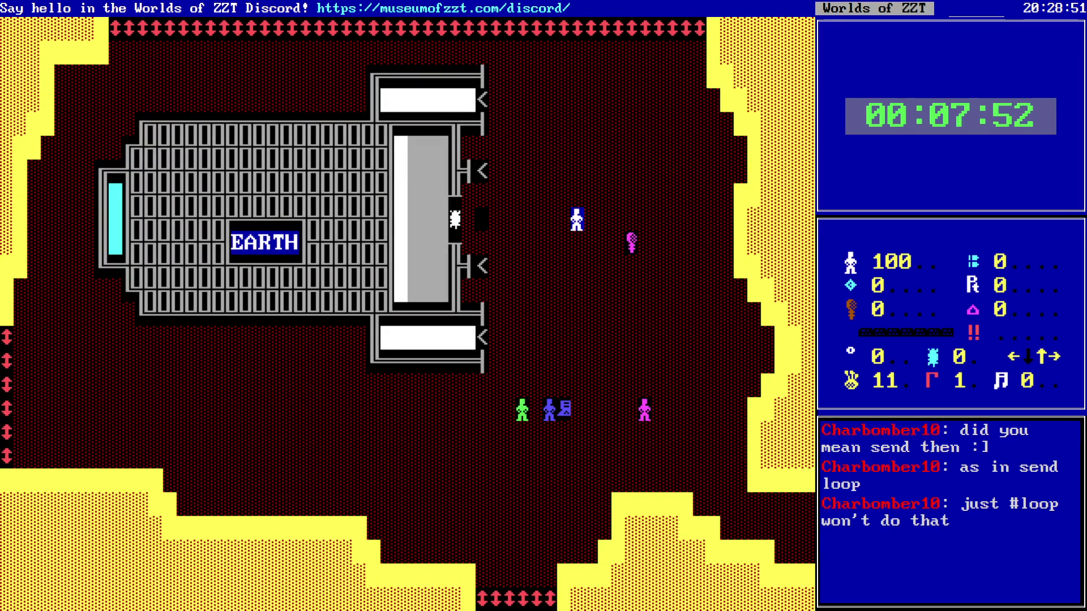
pyautogui.press('Down')
pyautogui.press('Right')
pyautogui.press('Return')
pyautogui.press('Down')
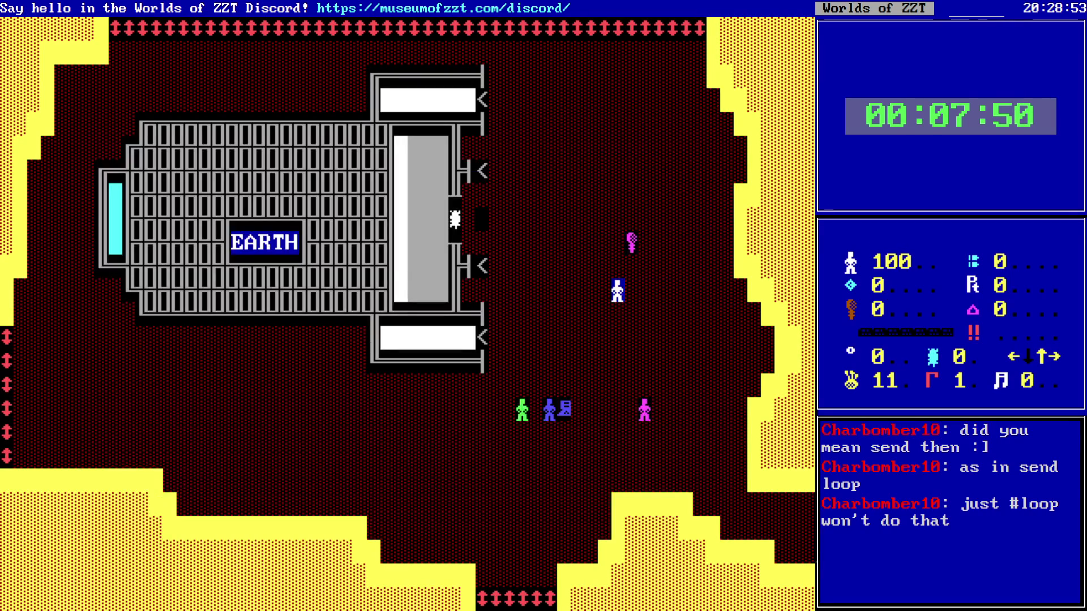
# Talk to the Scientist and Omega at the landing site.
pyautogui.press('Left')
pyautogui.press('Left')
pyautogui.press('Left')
pyautogui.press('Left')
pyautogui.press('Down')
pyautogui.press('Down')
pyautogui.press('Return')
pyautogui.press('Left')
pyautogui.press('Left')
pyautogui.press('Down')
pyautogui.press('Return')
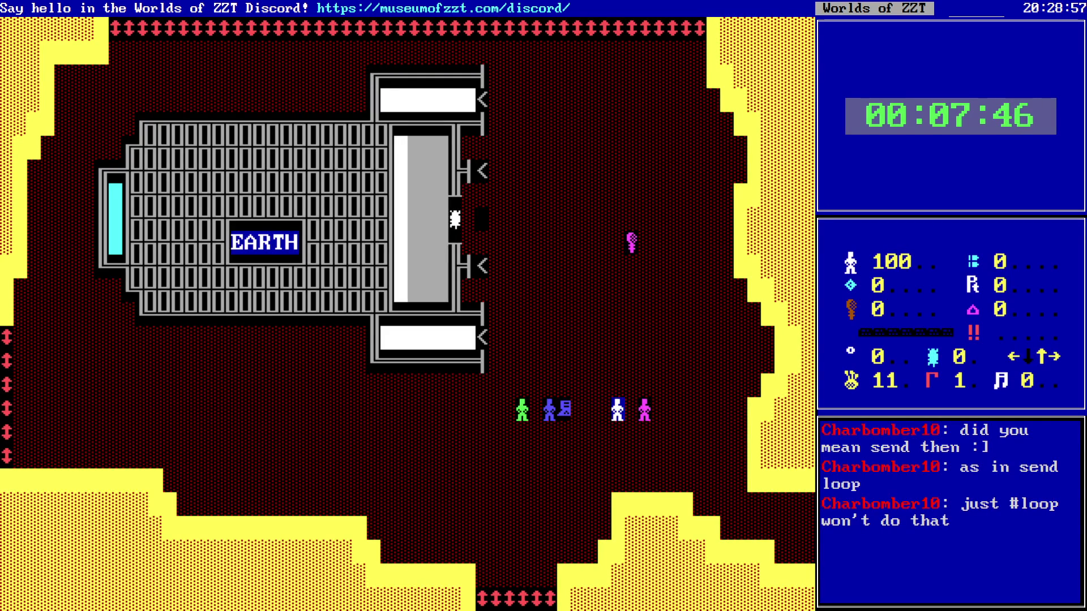
# Pick up the torch and hike off the east edge onto the winding path board.
pyautogui.press('Right')
pyautogui.press('Down')
pyautogui.press('Down')
pyautogui.press('Right')
pyautogui.press('Right')
pyautogui.press('Right')
pyautogui.press('Right')
pyautogui.press('Right')
pyautogui.press('Right')
pyautogui.press('Right')
pyautogui.press('Right')
pyautogui.press('Down')
pyautogui.press('Down')
pyautogui.press('Down')
pyautogui.press('Right')
pyautogui.press('Right')
pyautogui.press('Right')
pyautogui.press('Right')
pyautogui.press('Right')
pyautogui.press('Right')
pyautogui.press('Right')
pyautogui.press('Right')
pyautogui.press('Return')
pyautogui.press('Up')
pyautogui.press('Right')
pyautogui.press('Up')
pyautogui.press('Right')
pyautogui.press('Up')
pyautogui.press('Right')
pyautogui.press('Right')
pyautogui.press('Right')
pyautogui.press('Up')
pyautogui.press('Up')
pyautogui.press('Up')
pyautogui.press('Right')
pyautogui.press('Up')
pyautogui.press('Right')
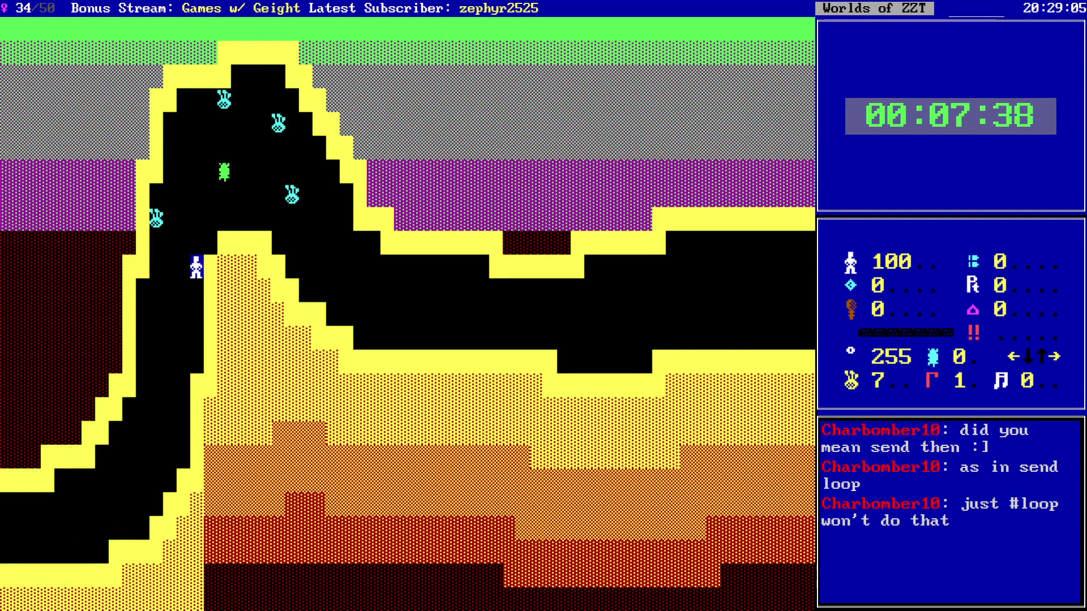
pyautogui.press('Up')
# Talk to the green Skitter and follow the path right into the camp room.
pyautogui.press('Return')
pyautogui.press('Right')
pyautogui.press('Right')
pyautogui.press('Right')
pyautogui.press('Right')
pyautogui.press('Right')
pyautogui.press('Down')
pyautogui.press('Down')
pyautogui.press('Right')
pyautogui.press('Down')
pyautogui.press('Down')
pyautogui.press('Right')
pyautogui.press('Down')
pyautogui.press('Down')
pyautogui.press('Right')
pyautogui.press('Down')
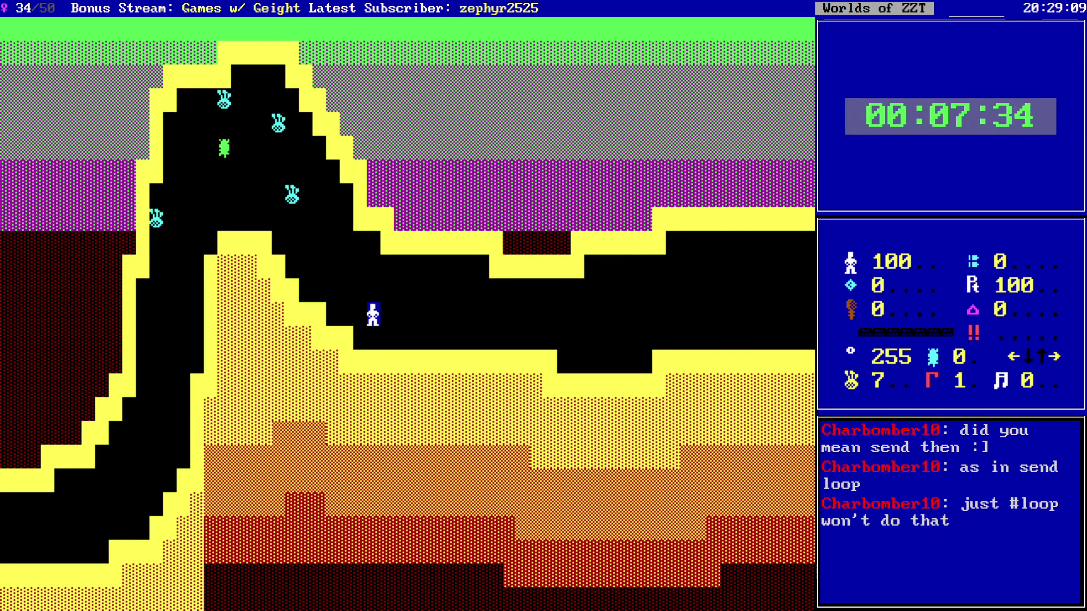
pyautogui.press('Right')
pyautogui.press('Right')
pyautogui.press('Right')
pyautogui.press('Right')
pyautogui.press('Right')
pyautogui.press('Right')
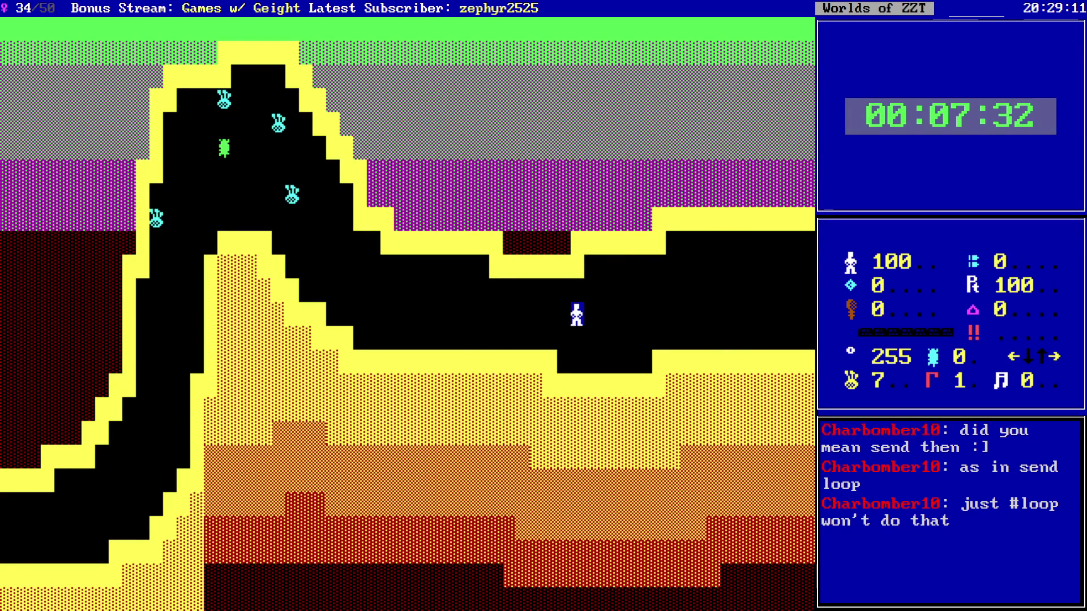
pyautogui.press('Right')
pyautogui.press('Right')
pyautogui.press('Right')
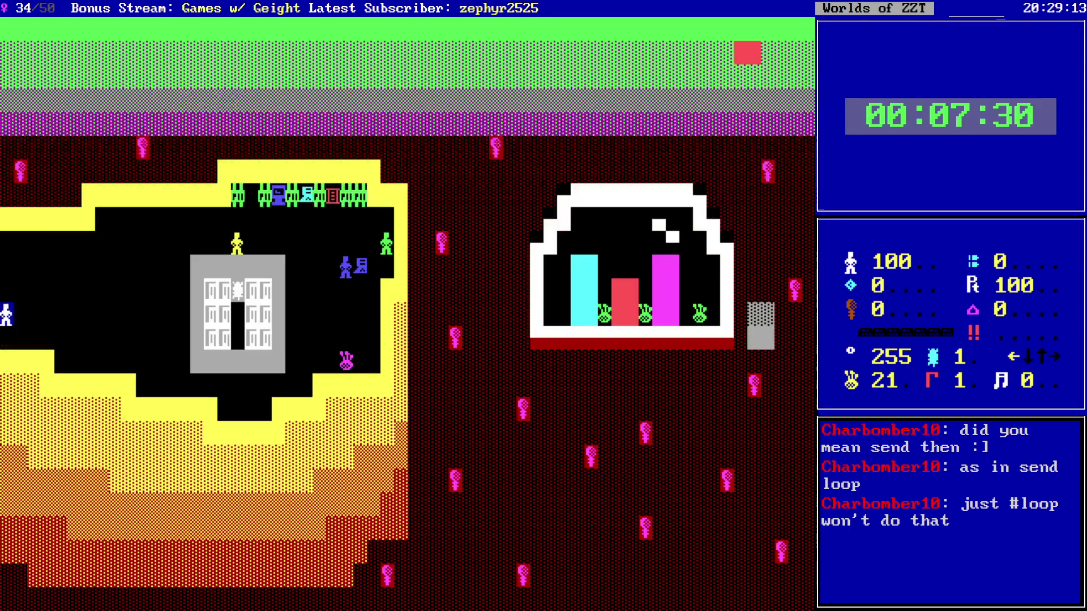
pyautogui.press('Right')
pyautogui.press('Right')
pyautogui.press('Right')
# Talk to Engie at the camp and check the monitor.
pyautogui.press('Up')
pyautogui.press('Up')
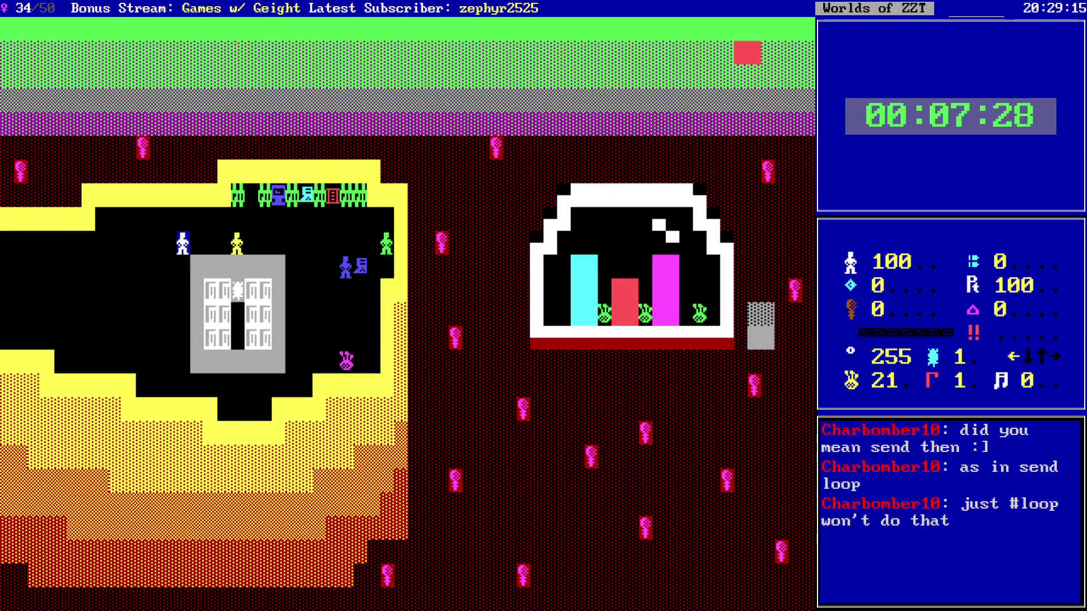
pyautogui.press('Right')
pyautogui.press('Return')
pyautogui.press('Up')
pyautogui.press('Right')
pyautogui.press('Right')
pyautogui.press('Right')
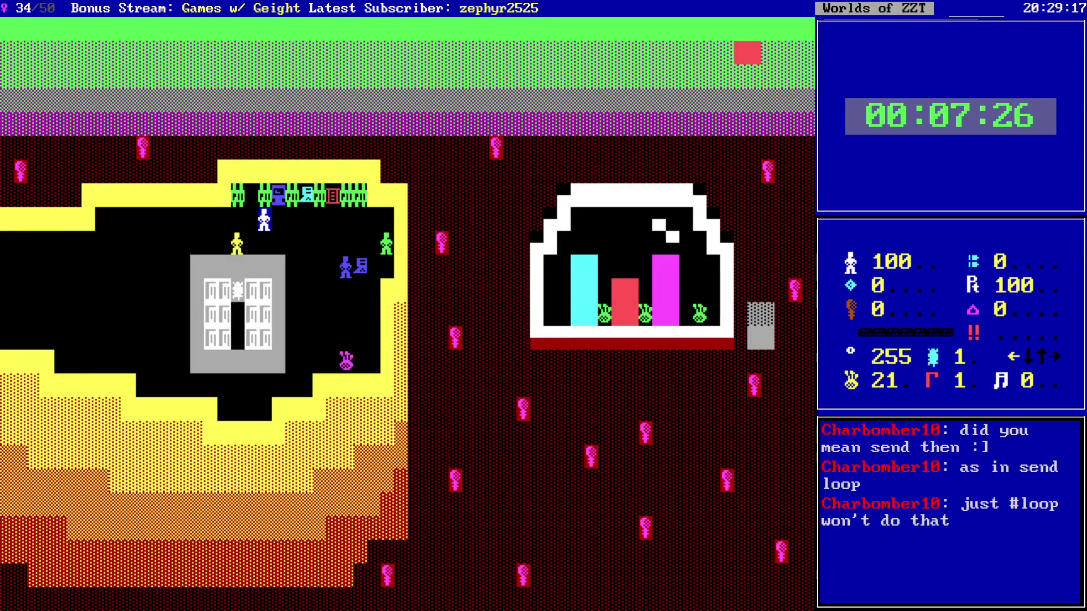
pyautogui.press('Right')
pyautogui.press('Up')
pyautogui.press('Return')
pyautogui.press('Right')
pyautogui.press('Right')
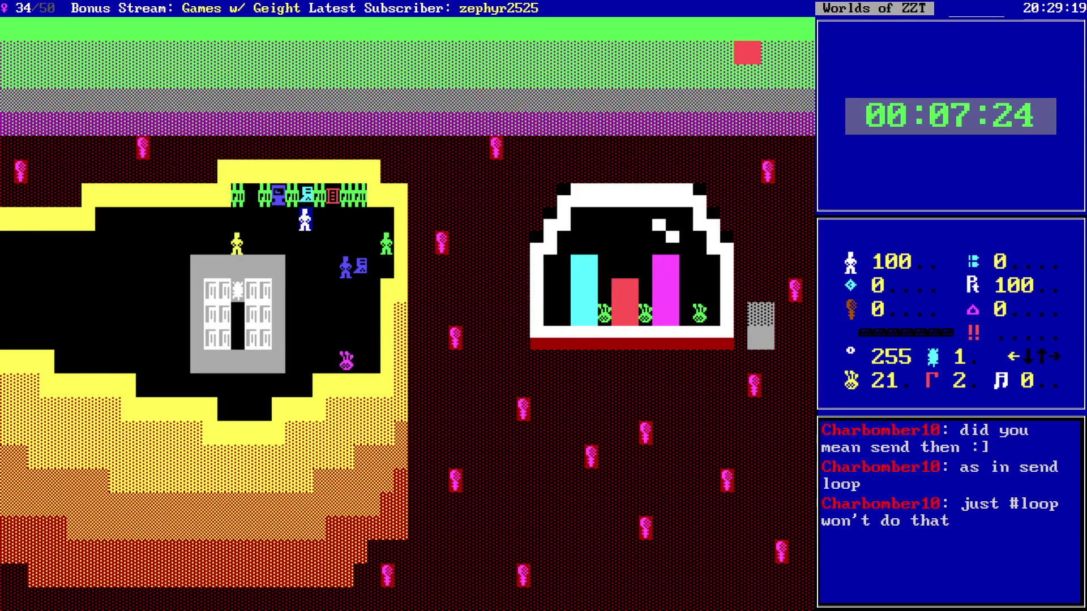
pyautogui.press('Right')
# Talk to Omega about the computer and then to the Scientist.
pyautogui.press('Right')
pyautogui.press('Down')
pyautogui.press('Right')
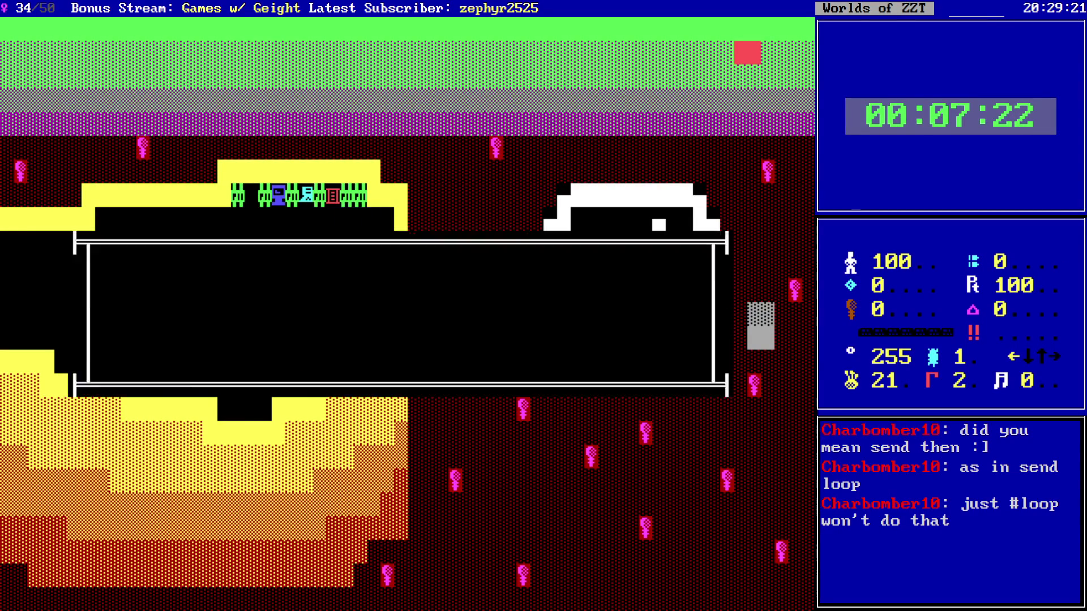
pyautogui.press('Return')
pyautogui.press('Down')
pyautogui.press('Left')
pyautogui.press('Down')
pyautogui.press('Return')
pyautogui.press('Left')
pyautogui.press('Left')
pyautogui.press('Down')
pyautogui.press('Down')
pyautogui.press('Down')
pyautogui.press('Down')
# Answer the alien with 'Better not.' and walk back left to the path board.
pyautogui.press('Down')
pyautogui.press('Right')
pyautogui.press('Right')
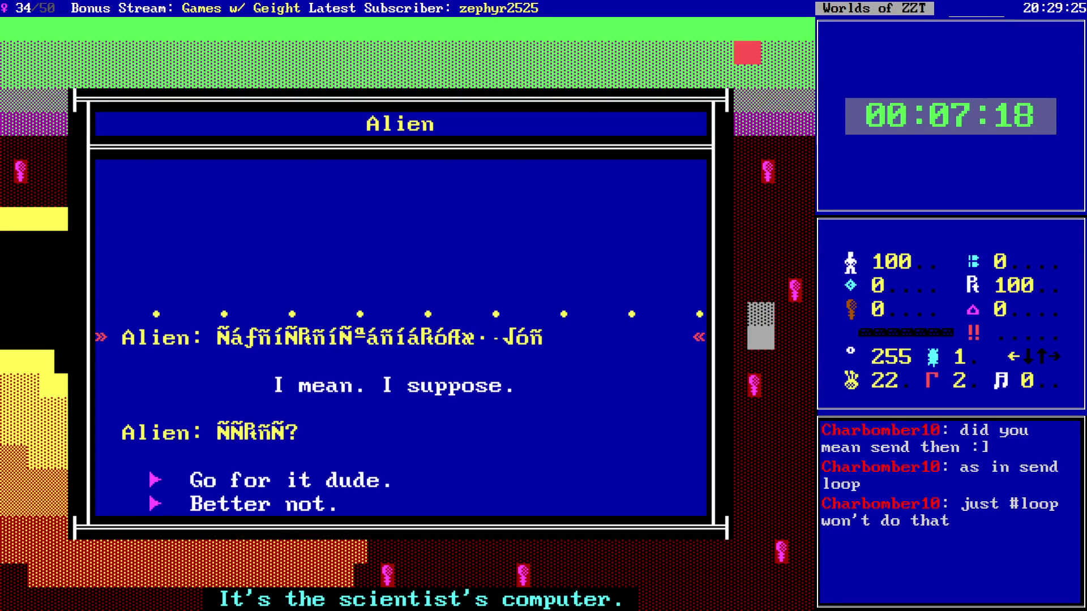
pyautogui.press('Down')
pyautogui.press('Down')
pyautogui.press('Down')
pyautogui.press('Return')
pyautogui.press('Return')
pyautogui.press('Down')
pyautogui.press('Left')
pyautogui.press('Left')
pyautogui.press('Left')
pyautogui.press('Left')
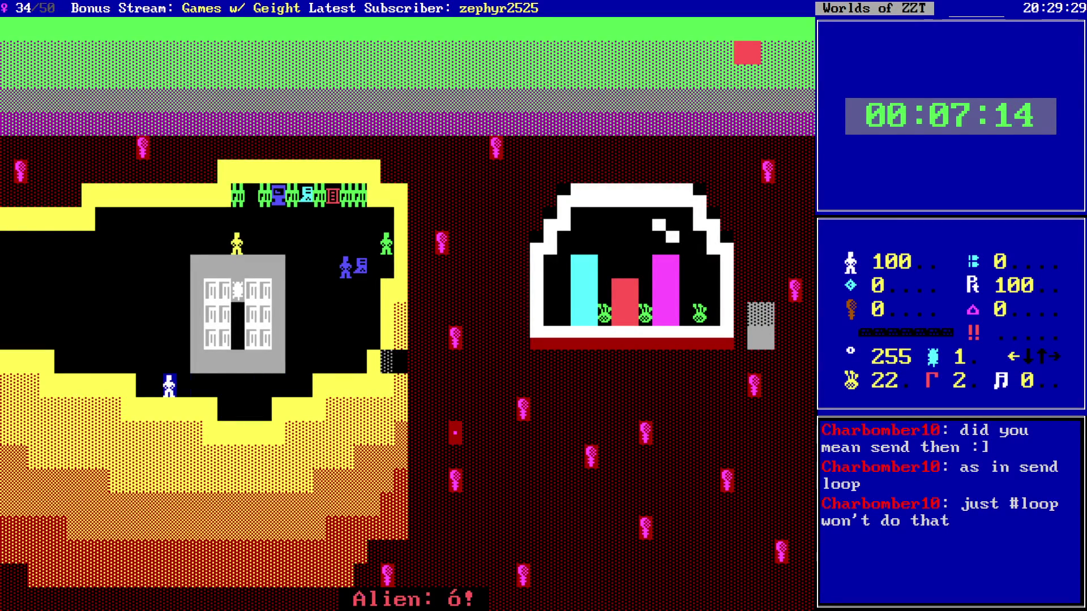
pyautogui.press('Up')
pyautogui.press('Up')
pyautogui.press('Left')
pyautogui.press('Left')
pyautogui.press('Left')
pyautogui.press('Left')
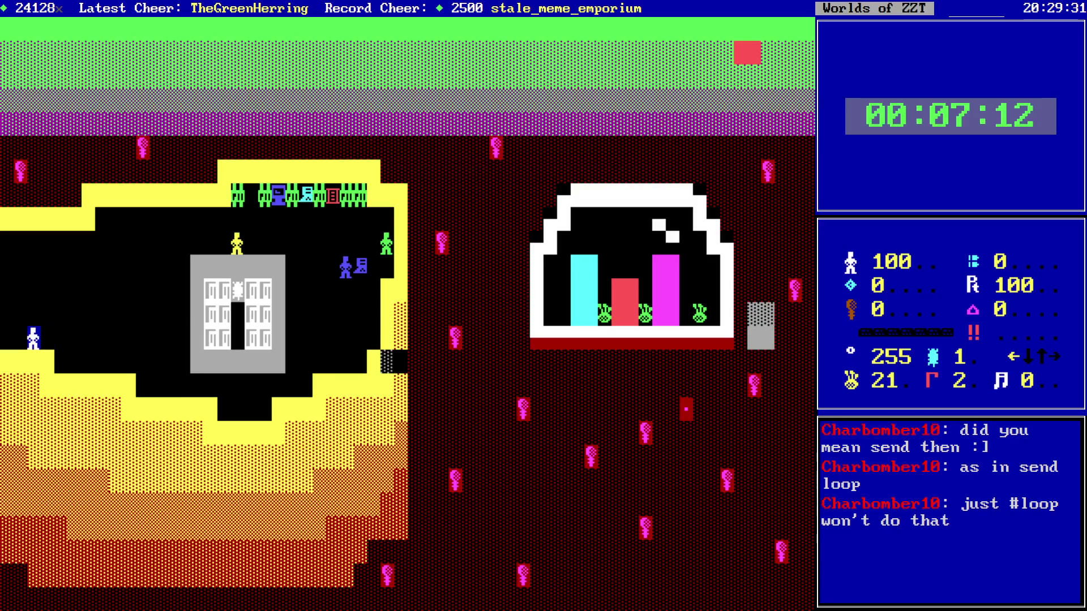
# Trigger the hurt-Skitter 'Uh oh' event and shoot the attacking alien plant.
pyautogui.press('Left')
pyautogui.press('Left')
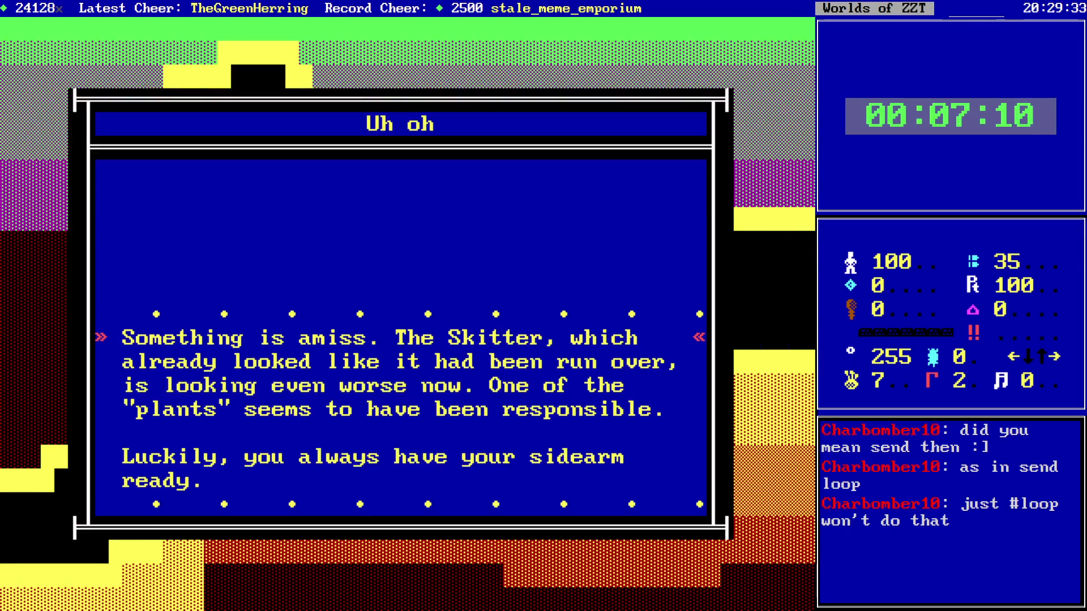
pyautogui.press('Return')
pyautogui.press('Left')
pyautogui.press('Left')
pyautogui.press('Left')
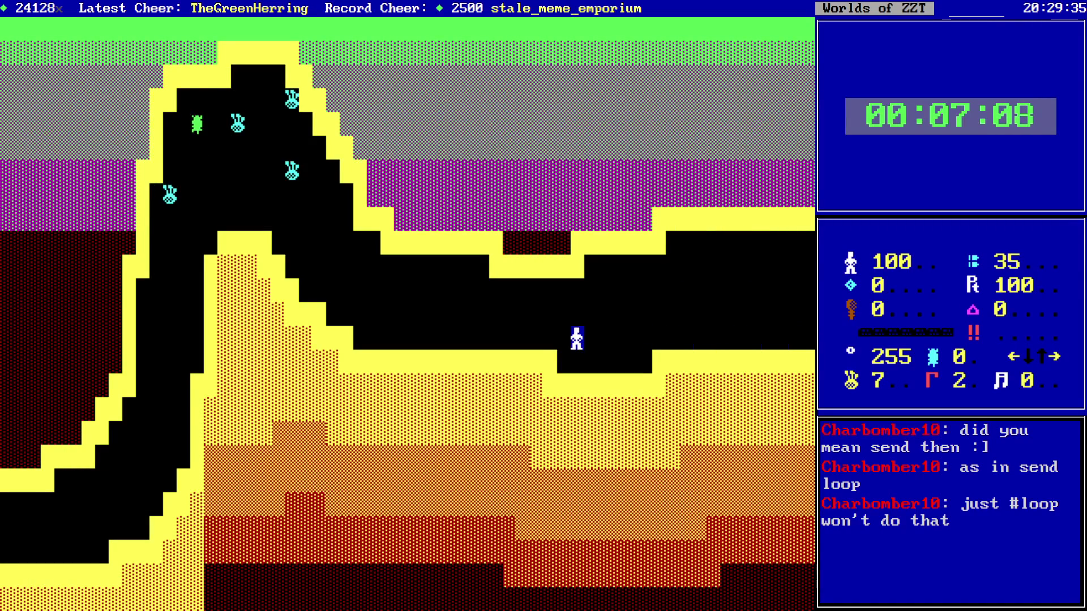
pyautogui.press('Left')
pyautogui.press('Left')
pyautogui.press('Left')
pyautogui.press('Up')
pyautogui.press('Up')
pyautogui.press('Up')
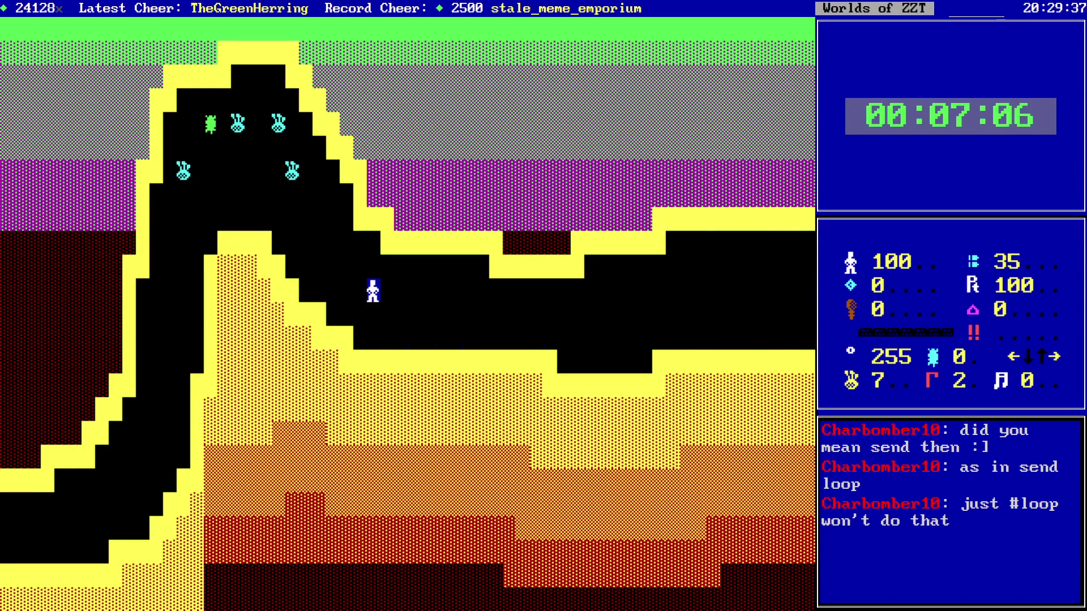
pyautogui.press('Left')
pyautogui.press('Left')
pyautogui.press('Left')
pyautogui.press('Left')
pyautogui.press('Left')
pyautogui.press('Up')
# Walk down and left along the corridor back to the Earth-ship landing board.
pyautogui.press('Left')
pyautogui.press('Left')
pyautogui.press('Up')
pyautogui.press('Right')
pyautogui.press('Right')
pyautogui.press('Right')
pyautogui.press('Up')
pyautogui.press('Right')
pyautogui.hotkey('shift', 'Left')
pyautogui.press('Left')
pyautogui.press('Left')
pyautogui.press('Left')
pyautogui.press('Left')
pyautogui.press('Left')
pyautogui.press('Left')
pyautogui.press('Left')
pyautogui.press('Left')
pyautogui.press('Down')
pyautogui.press('Down')
pyautogui.press('Left')
pyautogui.press('Left')
pyautogui.press('Down')
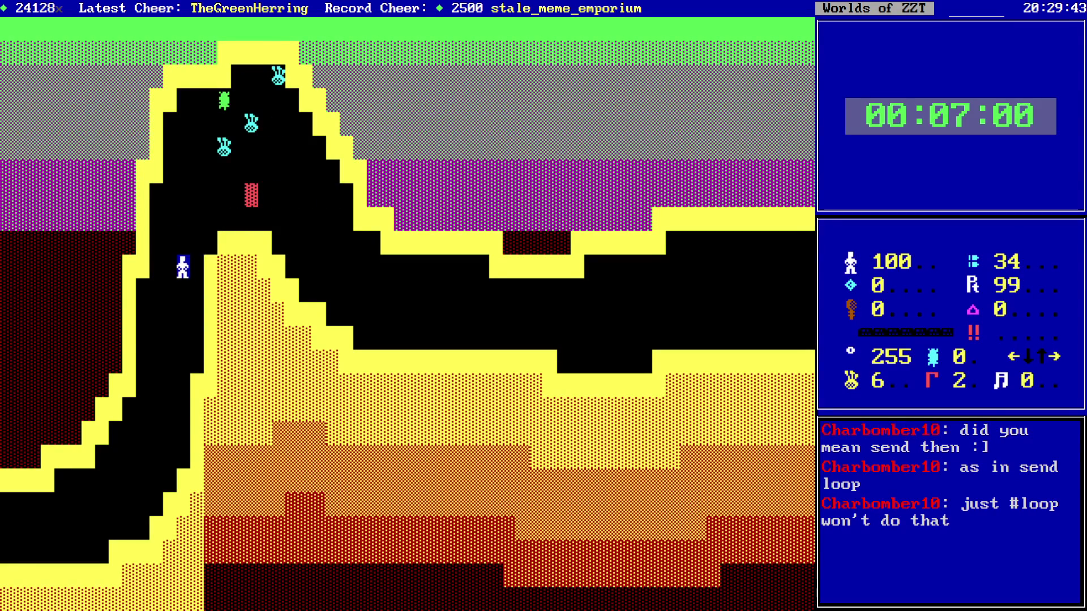
pyautogui.press('Down')
pyautogui.press('Down')
pyautogui.press('Down')
pyautogui.press('Left')
pyautogui.press('Down')
pyautogui.press('Left')
pyautogui.press('Down')
pyautogui.press('Left')
pyautogui.press('Down')
pyautogui.press('Left')
pyautogui.press('Down')
pyautogui.press('Left')
pyautogui.press('Down')
pyautogui.press('Left')
pyautogui.press('Down')
pyautogui.press('Left')
pyautogui.press('Left')
pyautogui.press('Left')
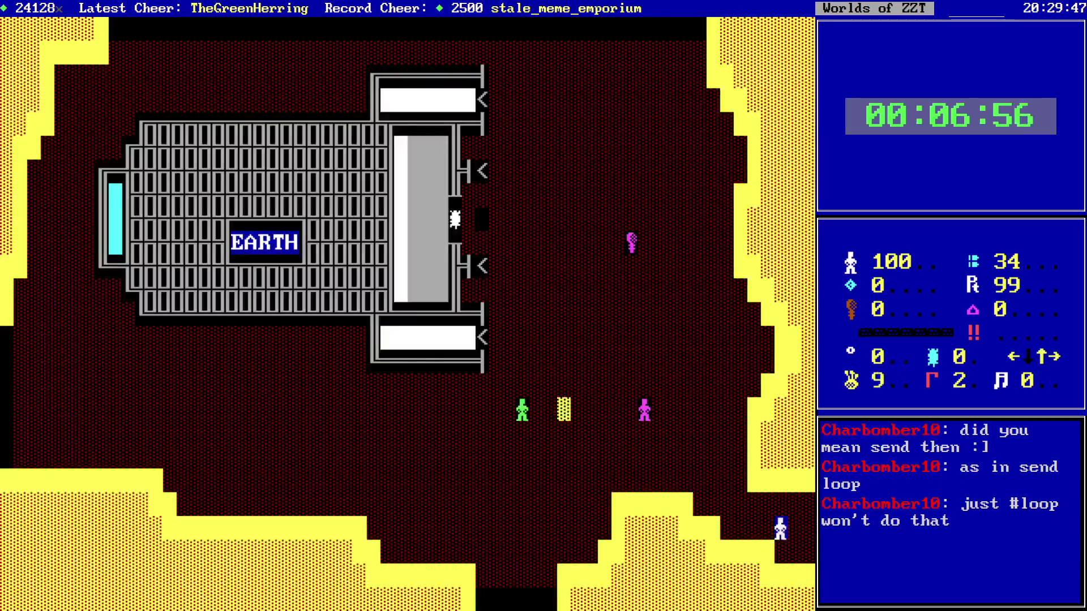
# Walk across the landing site to the pilot and accept his offer of supplies.
pyautogui.press('Return')
pyautogui.press('Up')
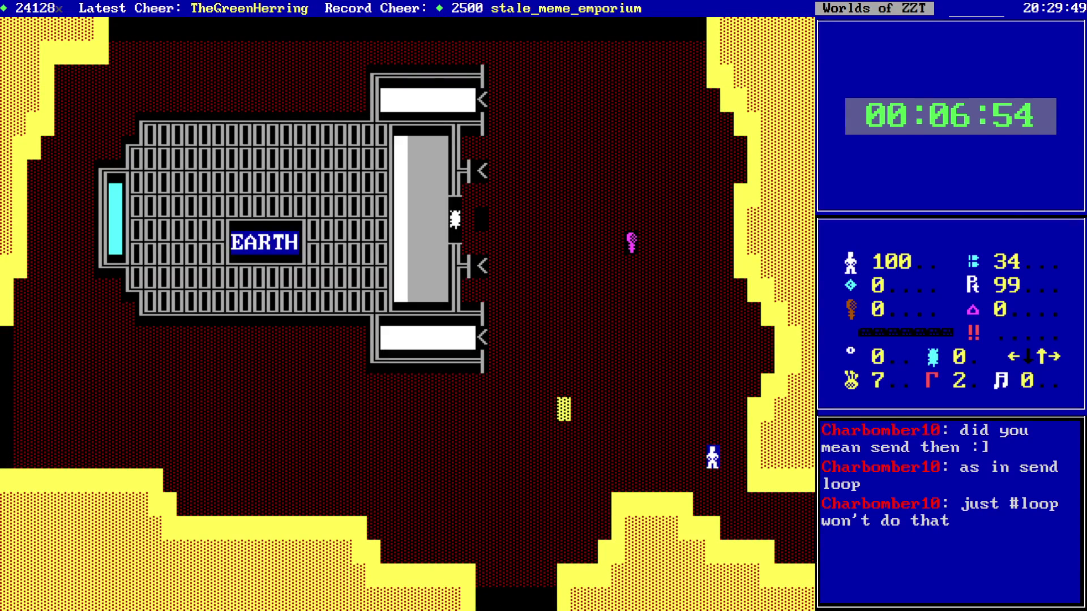
pyautogui.press('Up')
pyautogui.press('Left')
pyautogui.press('Left')
pyautogui.press('Left')
pyautogui.press('Left')
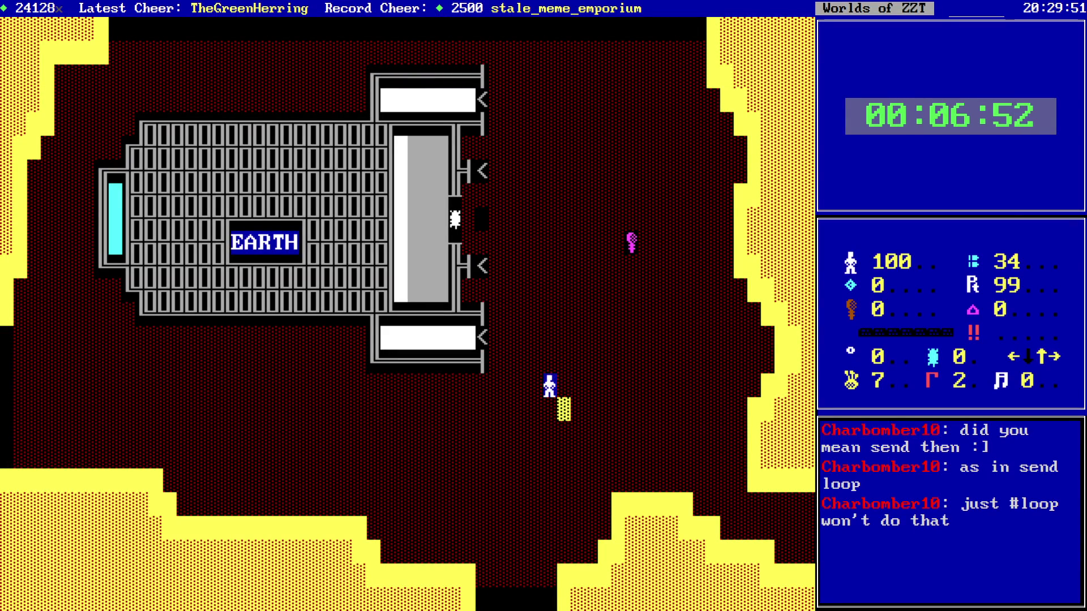
pyautogui.press('Up')
pyautogui.press('Up')
pyautogui.press('Up')
pyautogui.press('Left')
pyautogui.press('Left')
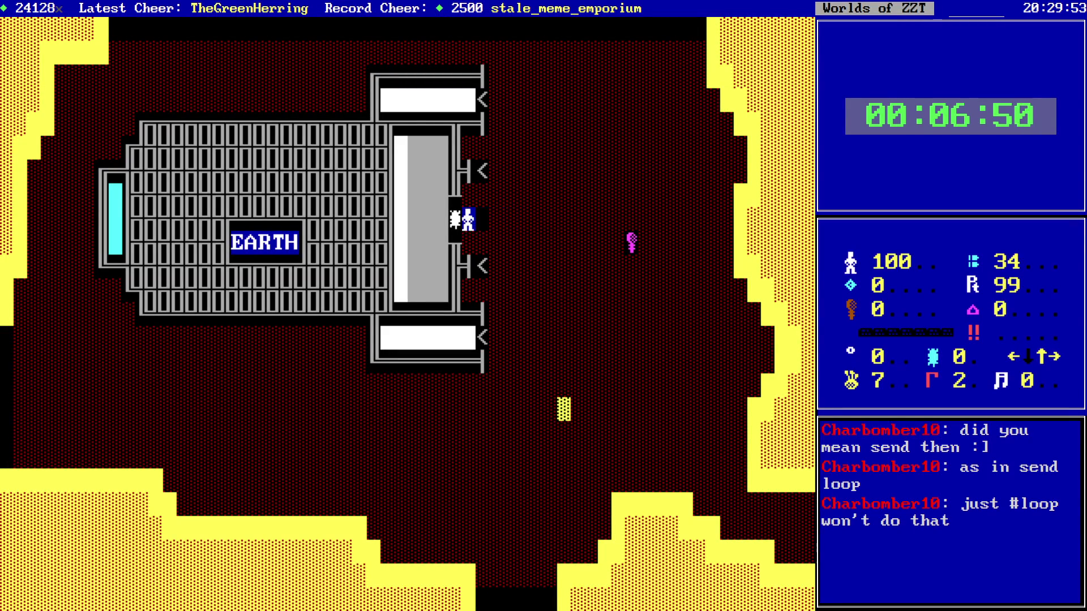
pyautogui.press('Down')
pyautogui.press('Down')
pyautogui.press('Up')
pyautogui.press('Down')
pyautogui.press('Return')
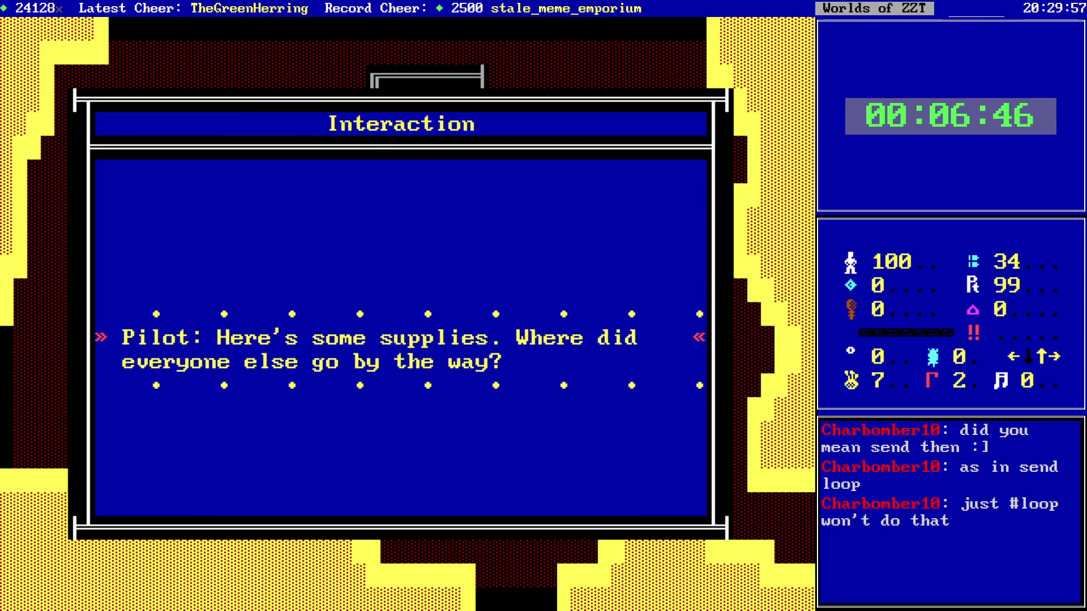
pyautogui.press('Return')
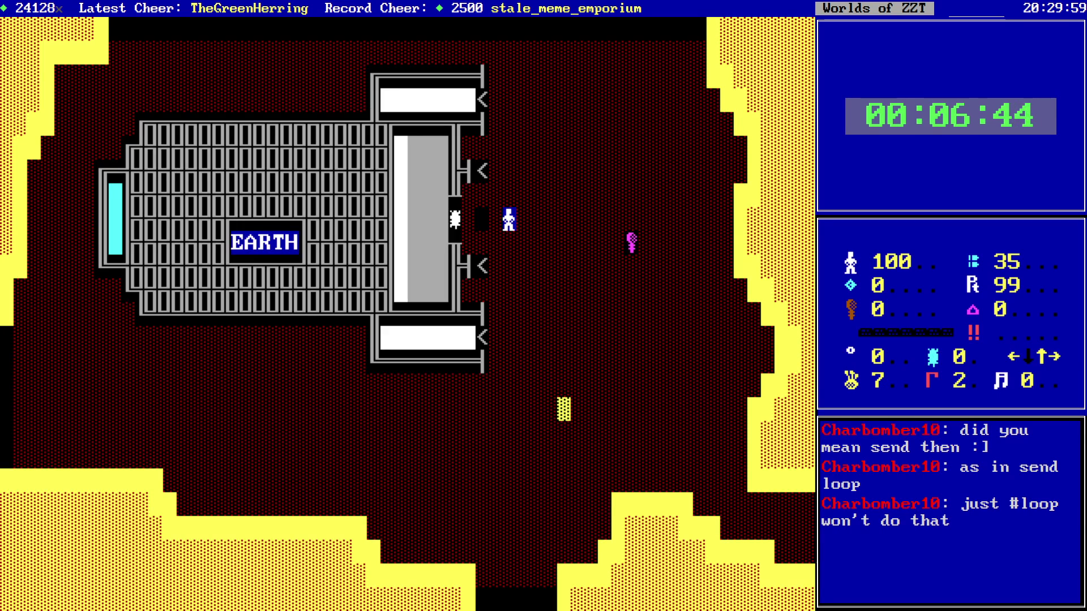
# Head north onto the Cave Entrance board and collect the five torches.
pyautogui.press('Up')
pyautogui.press('Up')
pyautogui.press('Up')
pyautogui.press('Up')
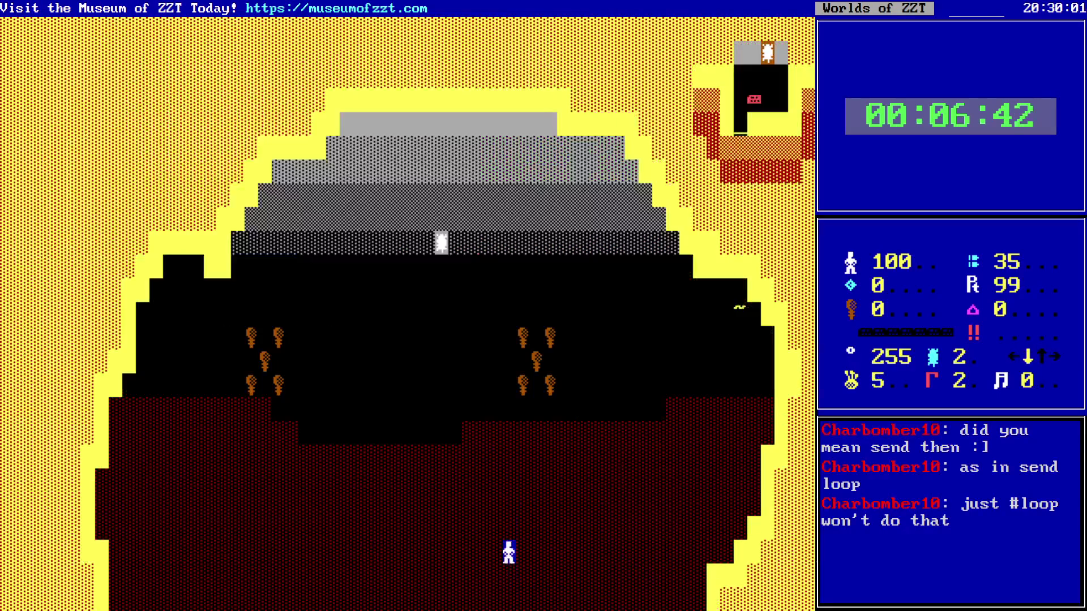
pyautogui.press('Right')
pyautogui.press('Up')
pyautogui.press('Up')
pyautogui.press('Up')
pyautogui.press('Up')
pyautogui.press('Right')
pyautogui.press('Down')
pyautogui.press('Right')
# Enter the dark cave, light a torch with T (4 left), and explore by torchlight.
pyautogui.press('Up')
pyautogui.press('Up')
pyautogui.press('Left')
pyautogui.press('Left')
pyautogui.press('Left')
pyautogui.press('Left')
pyautogui.press('Left')
pyautogui.press('Left')
pyautogui.press('Up')
pyautogui.press('Up')
pyautogui.press('Up')
pyautogui.press('Right')
pyautogui.press('Up')
pyautogui.press('Up')
pyautogui.press('t')
pyautogui.press('Up')
pyautogui.press('Up')
pyautogui.press('Up')
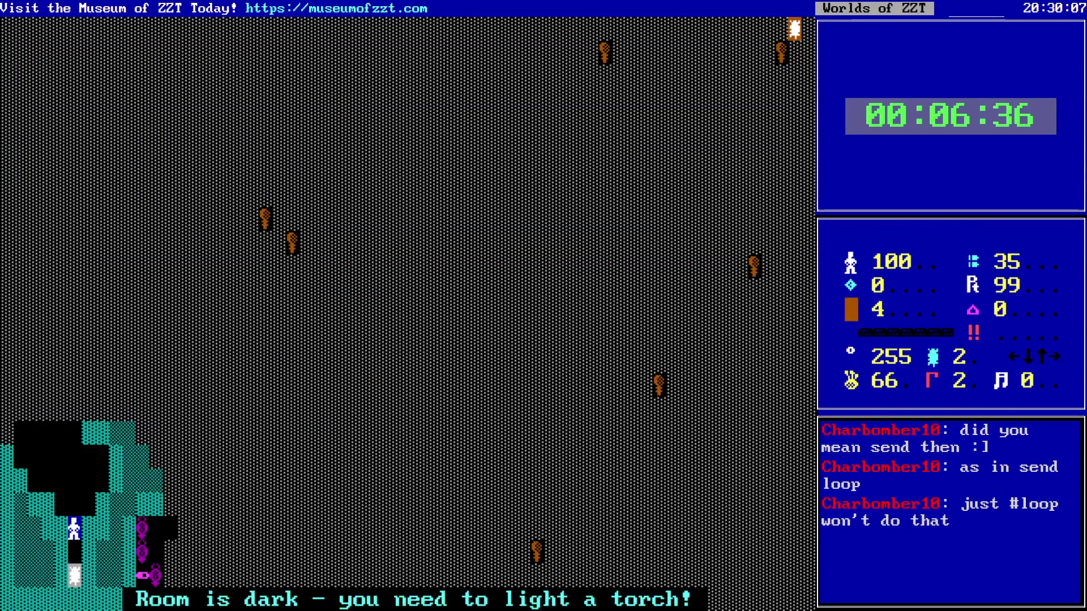
pyautogui.press('Left')
pyautogui.press('Left')
pyautogui.press('Up')
pyautogui.press('Up')
pyautogui.press('Up')
pyautogui.press('Left')
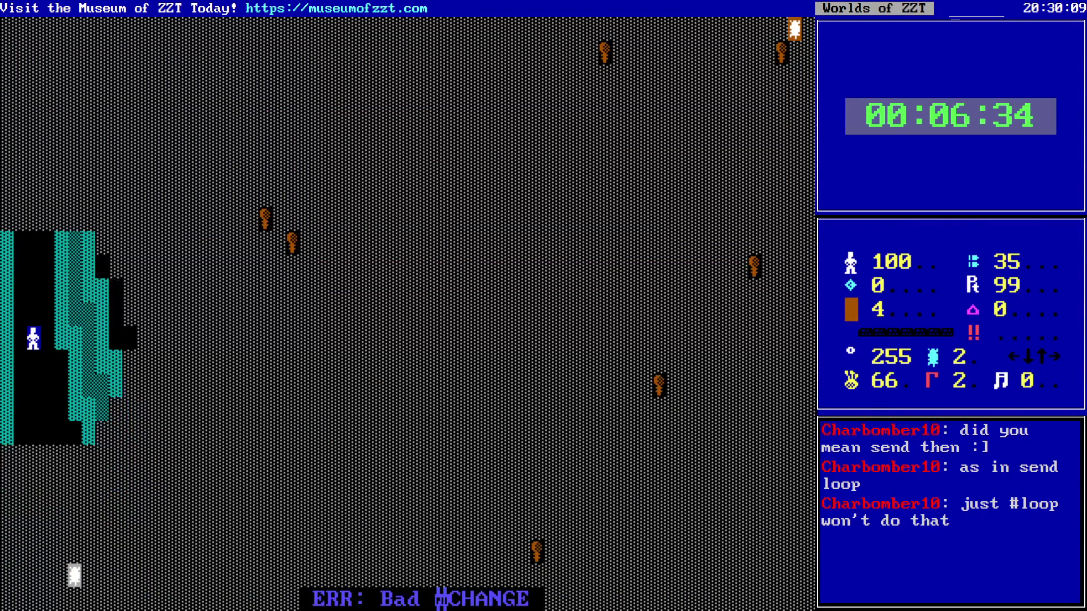
pyautogui.press('Up')
pyautogui.press('Up')
pyautogui.press('Down')
# Decline ending the playtest and walk back down toward the cave's exit.
pyautogui.press('Down')
pyautogui.press('Down')
pyautogui.press('Down')
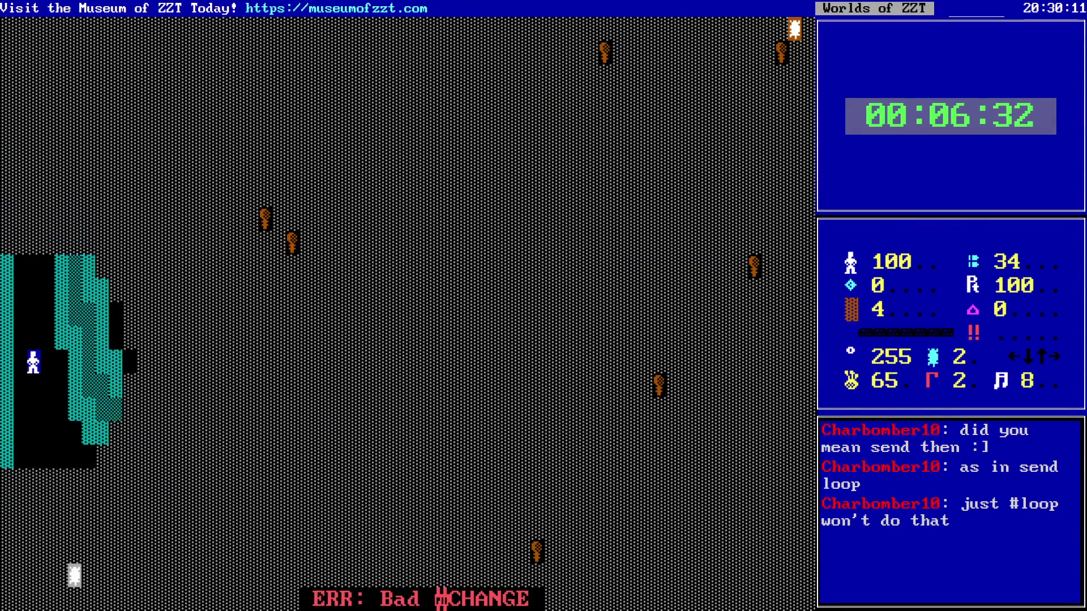
pyautogui.press('Escape')
pyautogui.press('n')
pyautogui.press('Down')
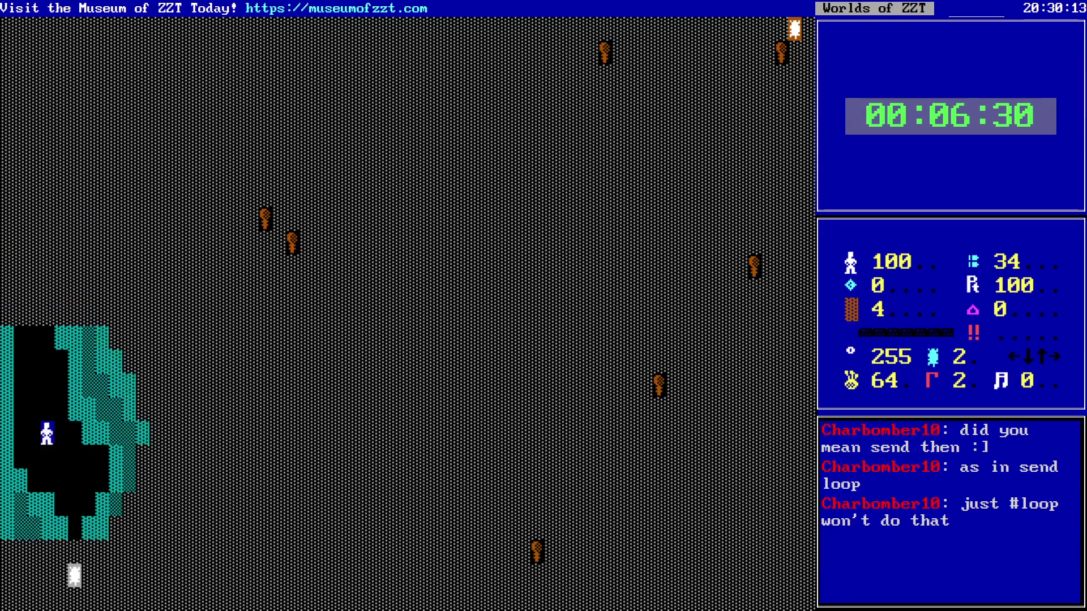
# Pause the game, enter the 'pge' cheat, and leave the playtest for the world editor.
pyautogui.press('Down')
pyautogui.press('Down')
pyautogui.press('Right')
pyautogui.press('Right')
pyautogui.press('Right')
pyautogui.press('Down')
pyautogui.press('Down')
pyautogui.press('Down')
pyautogui.press('Down')
pyautogui.press('p')
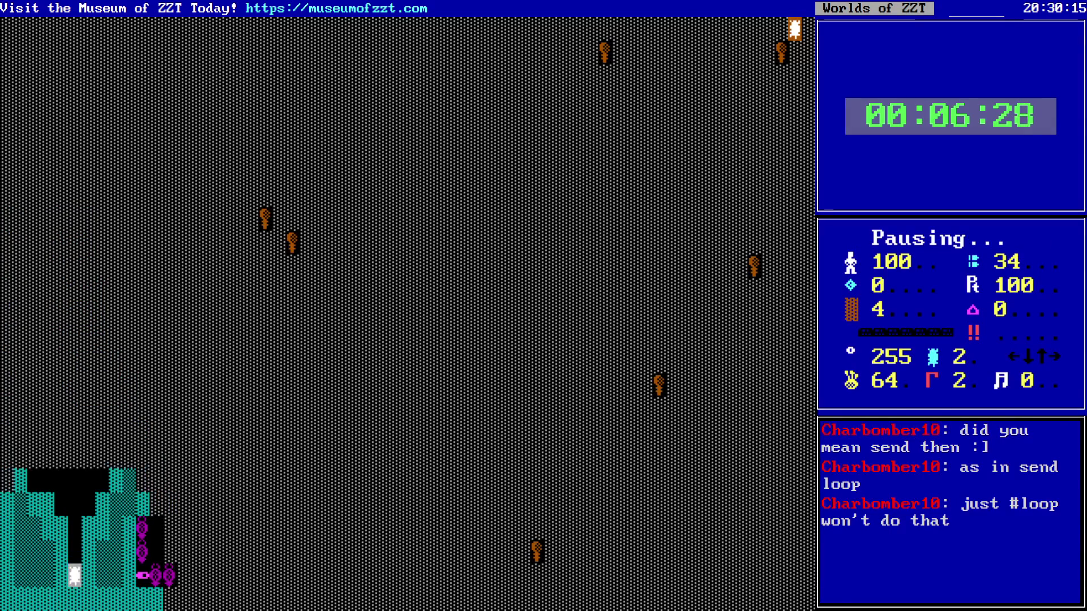
pyautogui.press('Up')
pyautogui.press('Up')
pyautogui.write('p')
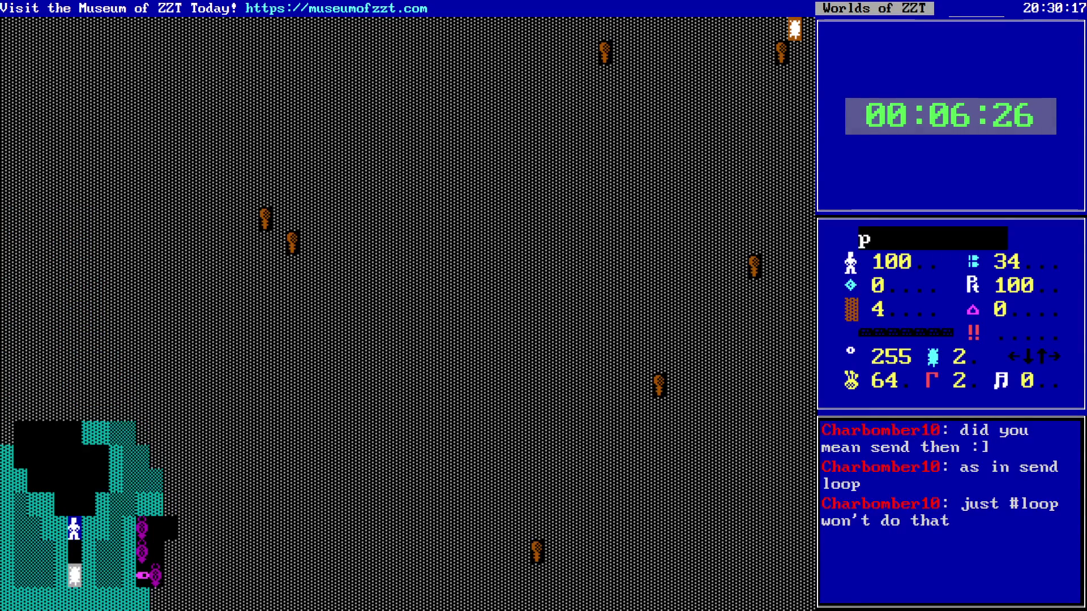
pyautogui.write('ge')
pyautogui.press('Return')
pyautogui.press('Up')
pyautogui.press('Up')
pyautogui.press('Up')
pyautogui.press('Return')
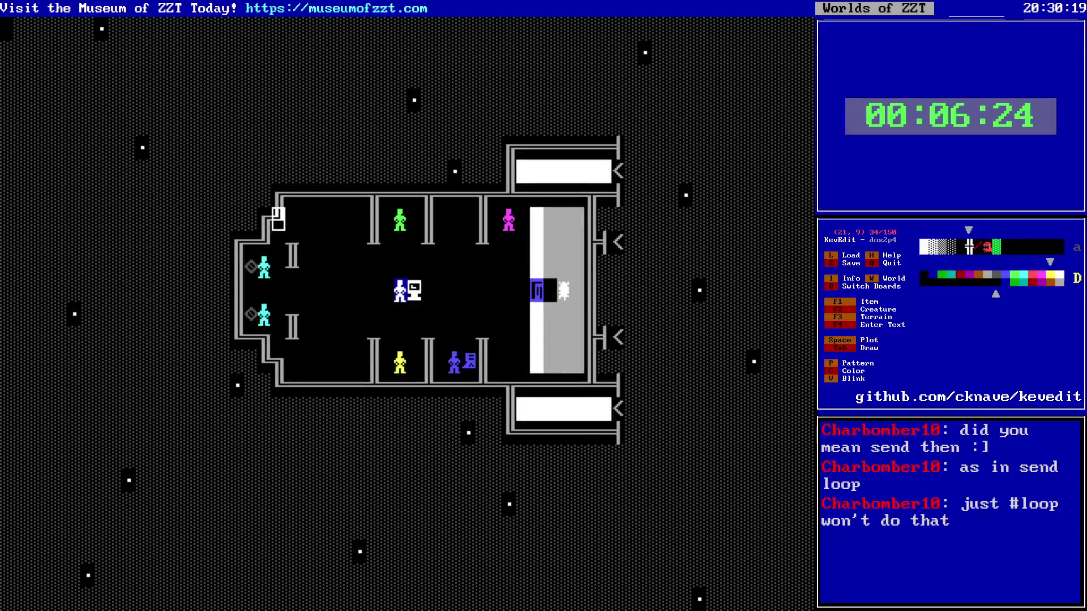
# On The Pass board, open the Skitter object's program and find its :touch label.
pyautogui.press('pagedown')
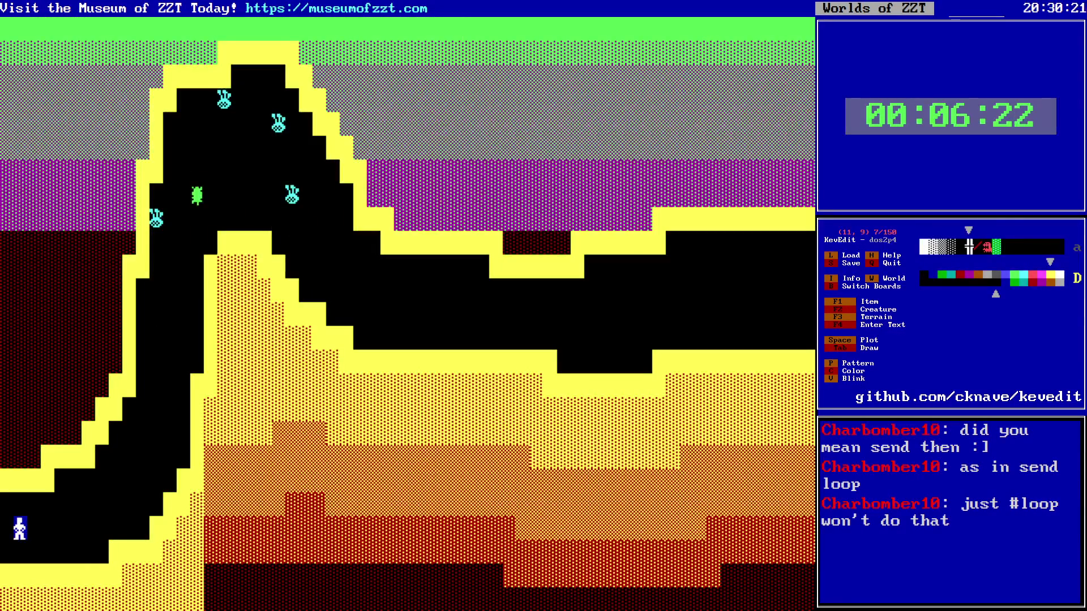
pyautogui.press('Right')
pyautogui.press('Right')
pyautogui.press('Right')
pyautogui.press('Return')
pyautogui.press('Return')
pyautogui.press('Down')
pyautogui.press('Down')
pyautogui.press('Down')
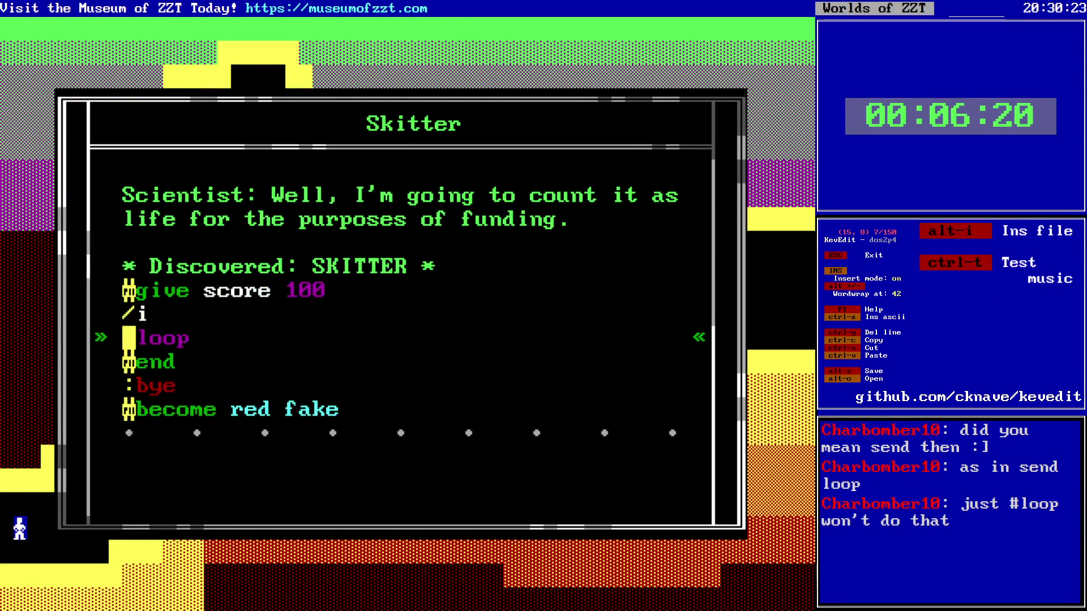
pyautogui.press('pageup')
pyautogui.press('pageup')
pyautogui.press('Down')
pyautogui.press('Down')
pyautogui.press('Down')
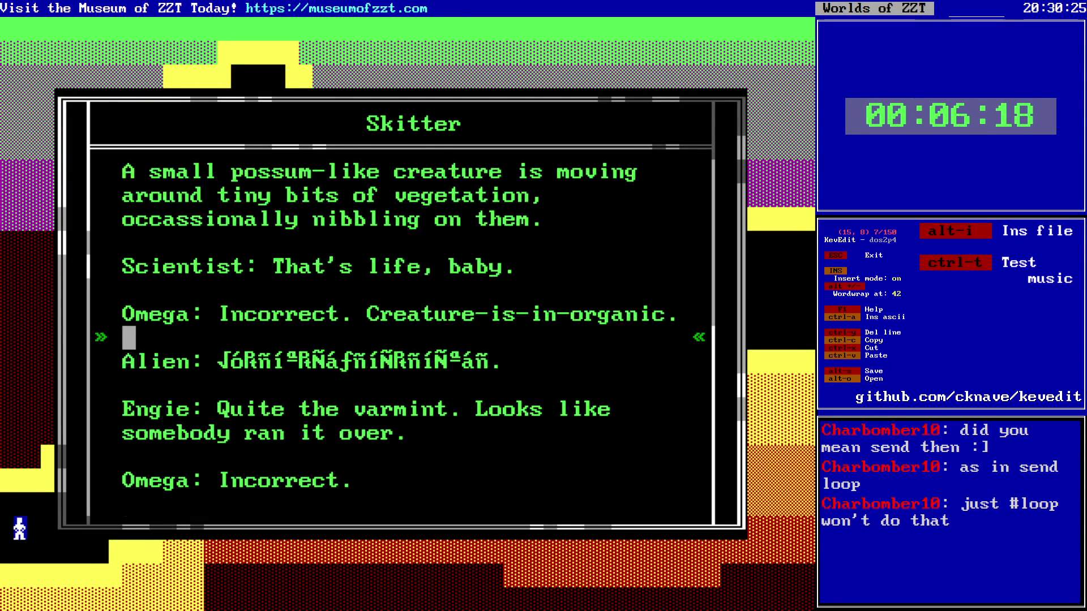
pyautogui.press('Escape')
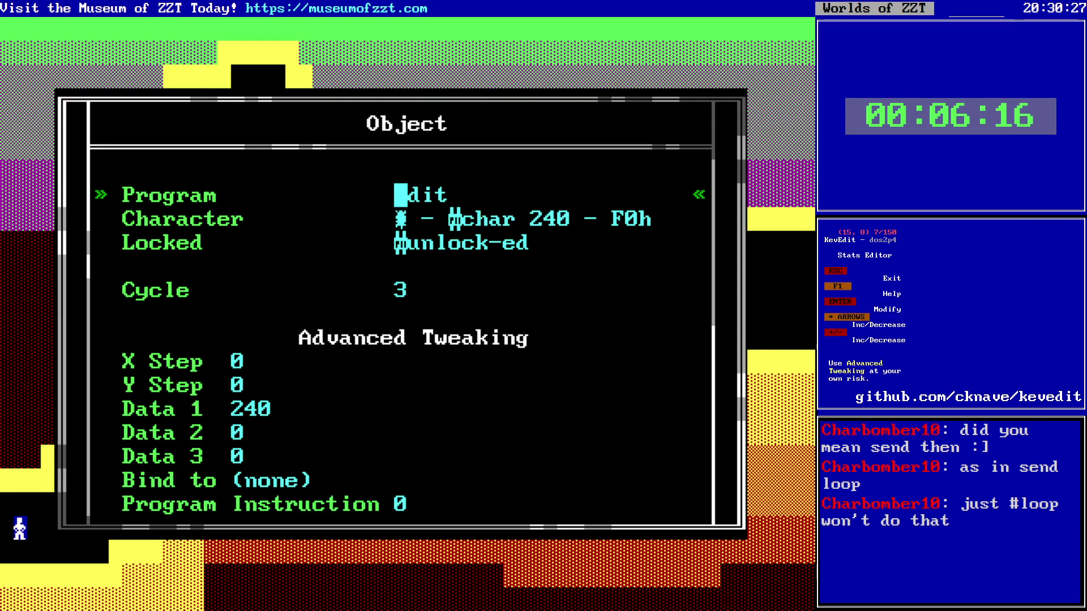
pyautogui.press('Return')
pyautogui.press('Down')
pyautogui.press('Down')
pyautogui.press('Down')
pyautogui.press('Up')
pyautogui.press('Up')
pyautogui.press('Up')
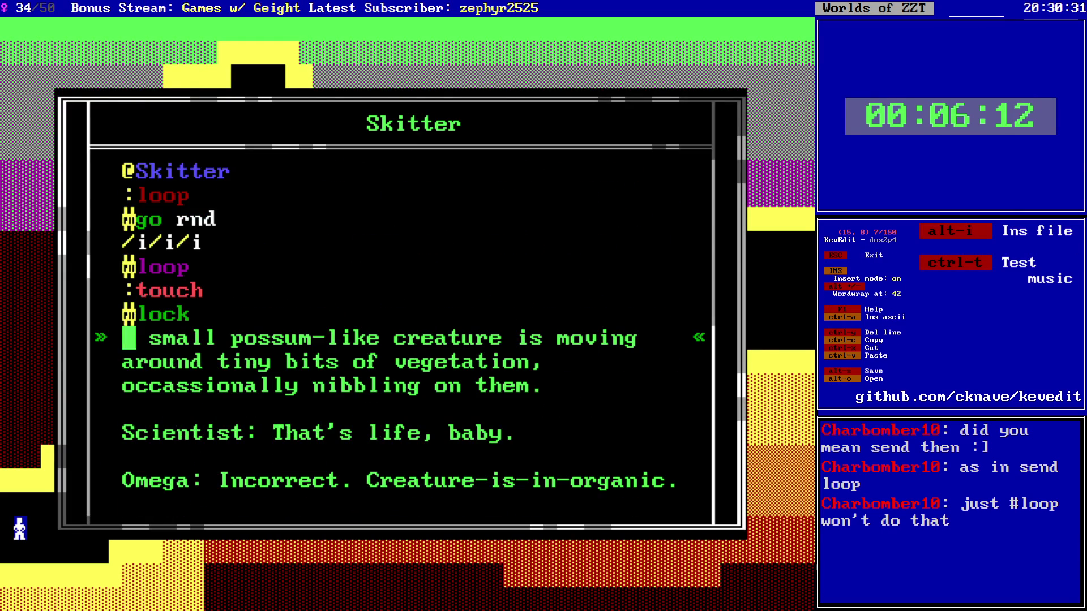
# Insert '#zap touch' under the Skitter's :touch label and start saving the world.
pyautogui.press('Up')
pyautogui.press('Return')
pyautogui.press('Up')
pyautogui.write('#zap touch')
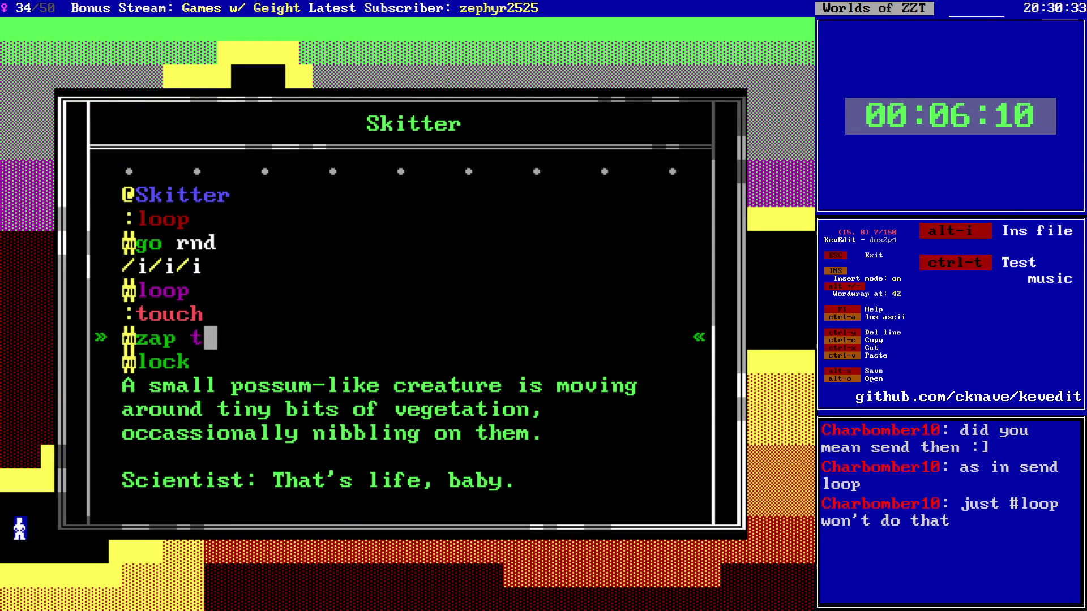
pyautogui.press('Down')
pyautogui.press('Down')
pyautogui.press('Down')
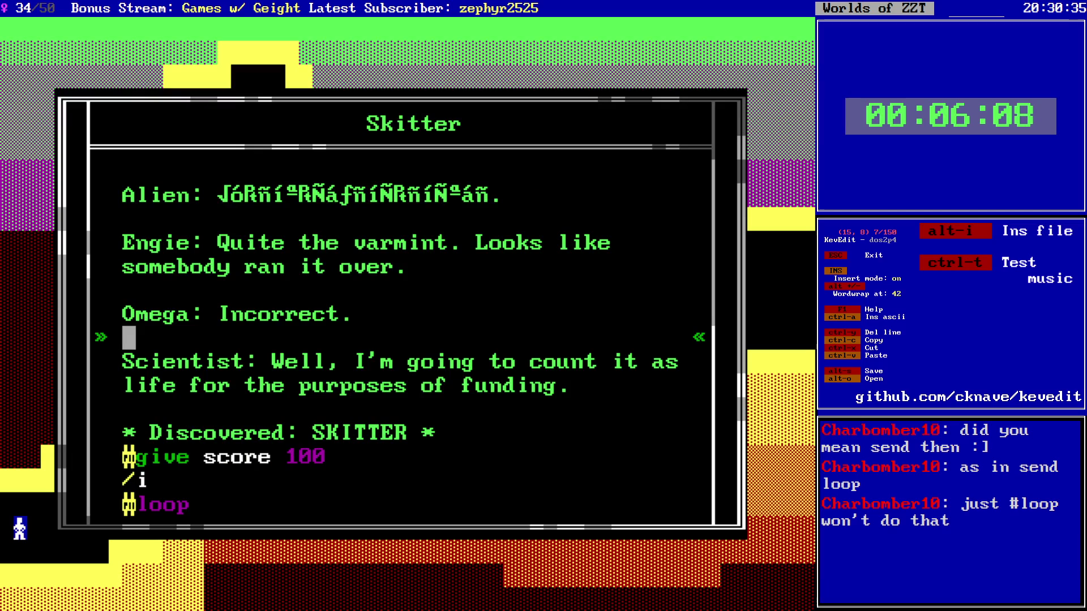
pyautogui.press('Escape')
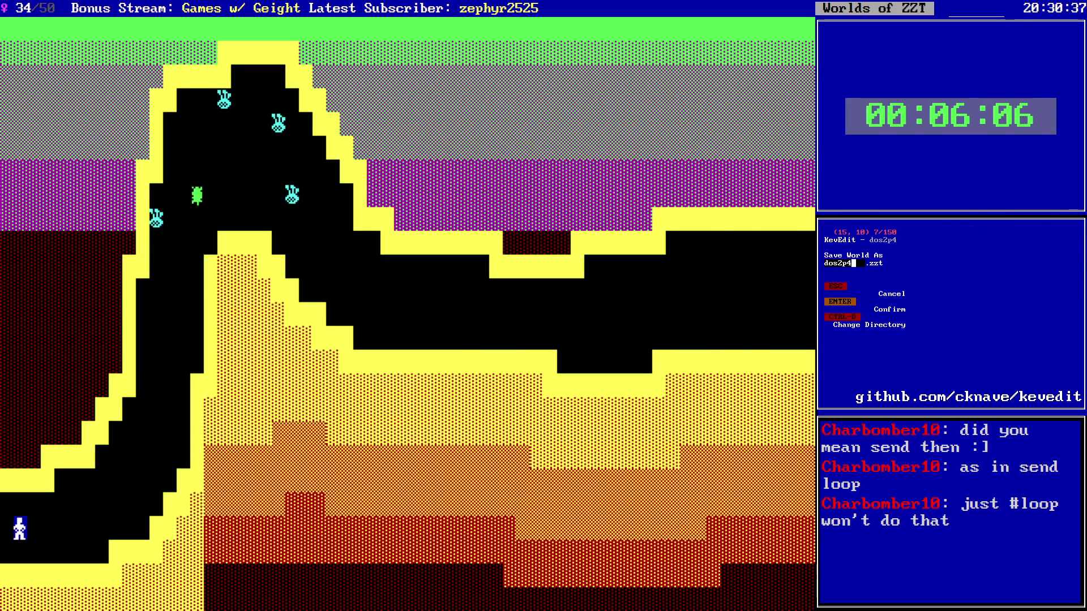
pyautogui.press('pagedown')
# Move onto the cyan scroll, then switch through Cave Entrance to the Da Cave board.
pyautogui.press('Up')
pyautogui.press('Left')
pyautogui.press('Up')
pyautogui.press('Left')
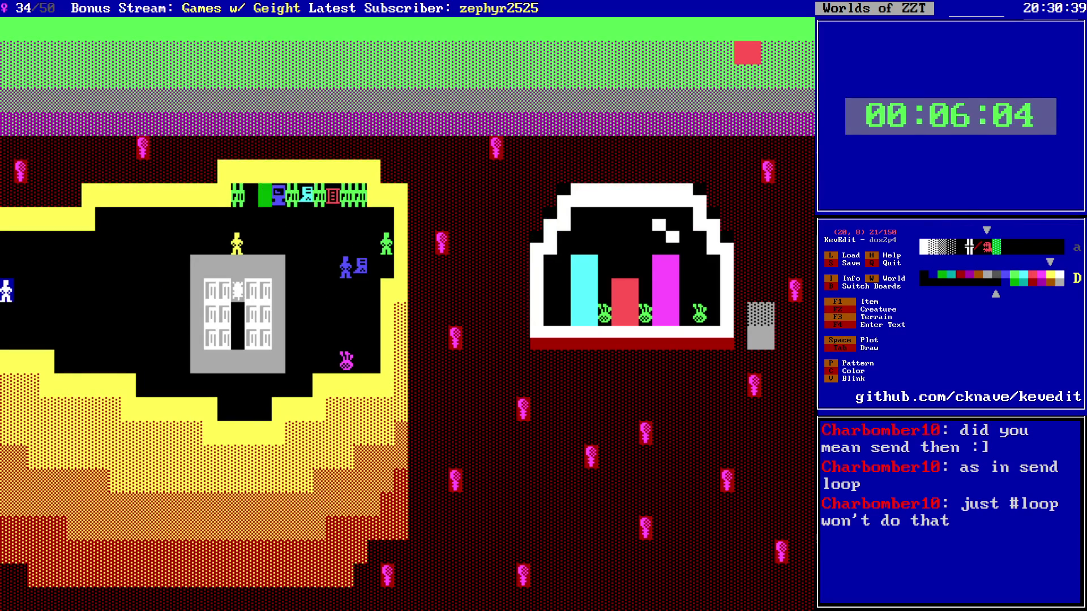
pyautogui.press('Down')
pyautogui.press('Down')
pyautogui.press('Down')
pyautogui.press('Left')
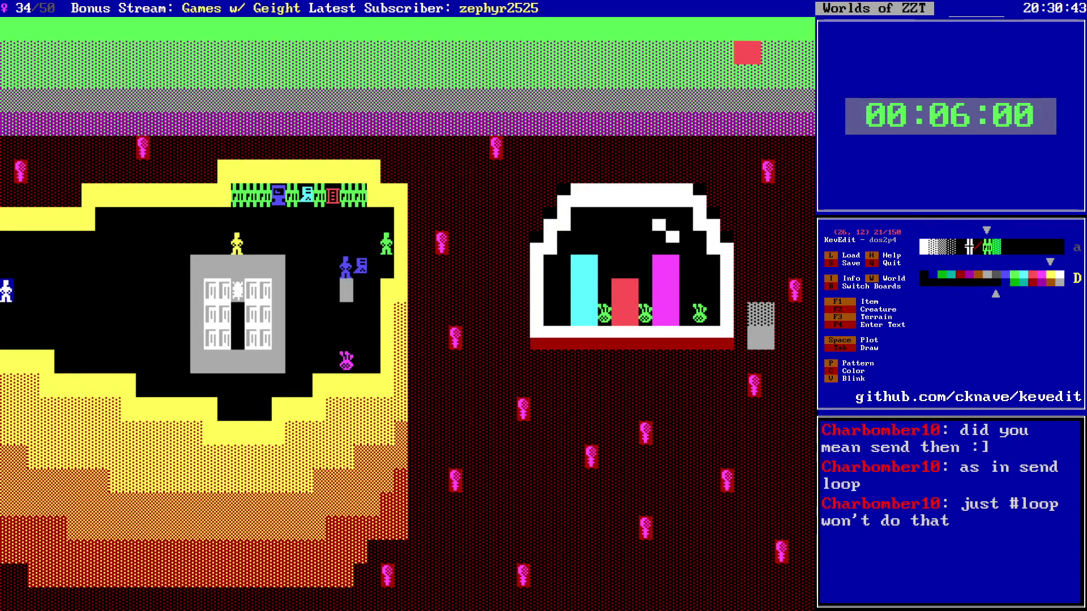
pyautogui.press('Return')
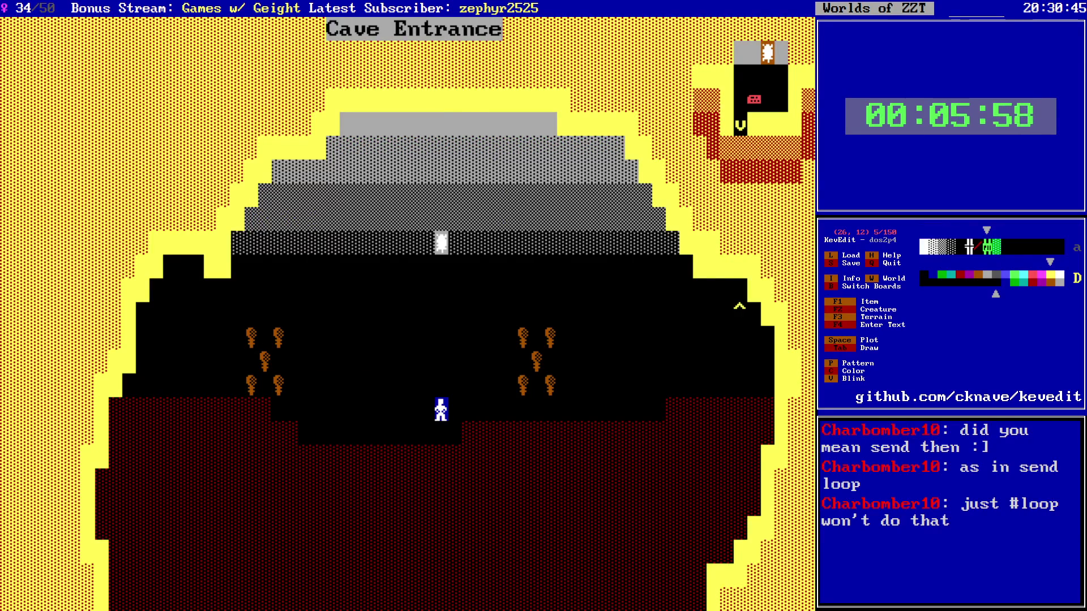
pyautogui.press('Return')
# Set the cave's exit passage destination to the Cave Entrance board.
pyautogui.press('Up')
pyautogui.press('Right')
pyautogui.press('Right')
pyautogui.press('Right')
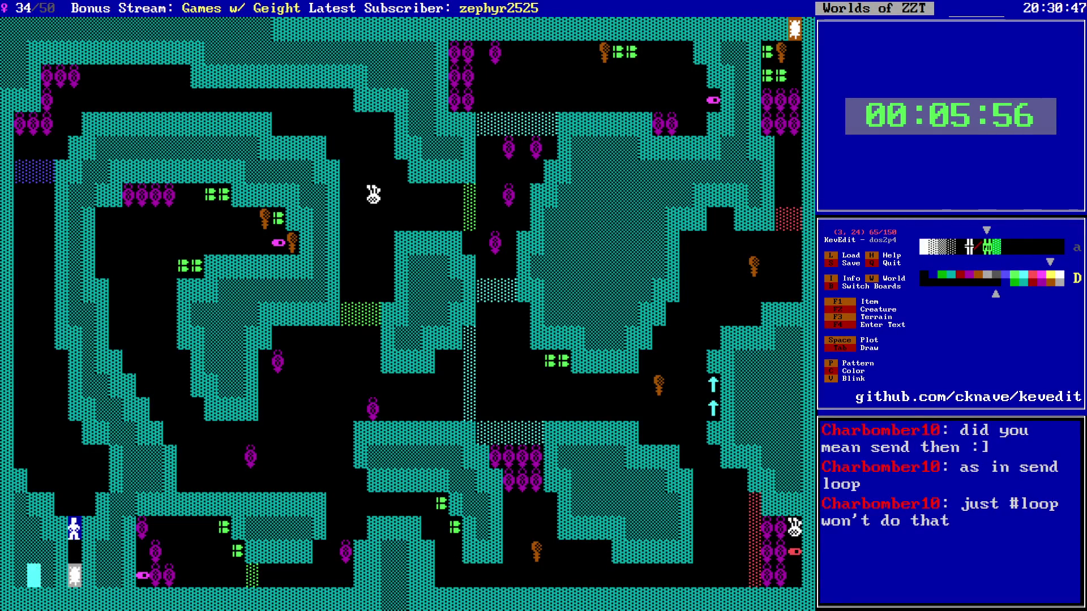
pyautogui.press('Return')
pyautogui.press('Return')
pyautogui.press('Up')
pyautogui.press('Up')
pyautogui.press('Up')
pyautogui.press('Up')
pyautogui.press('Down')
pyautogui.press('Down')
pyautogui.press('Down')
pyautogui.press('Return')
pyautogui.press('Escape')
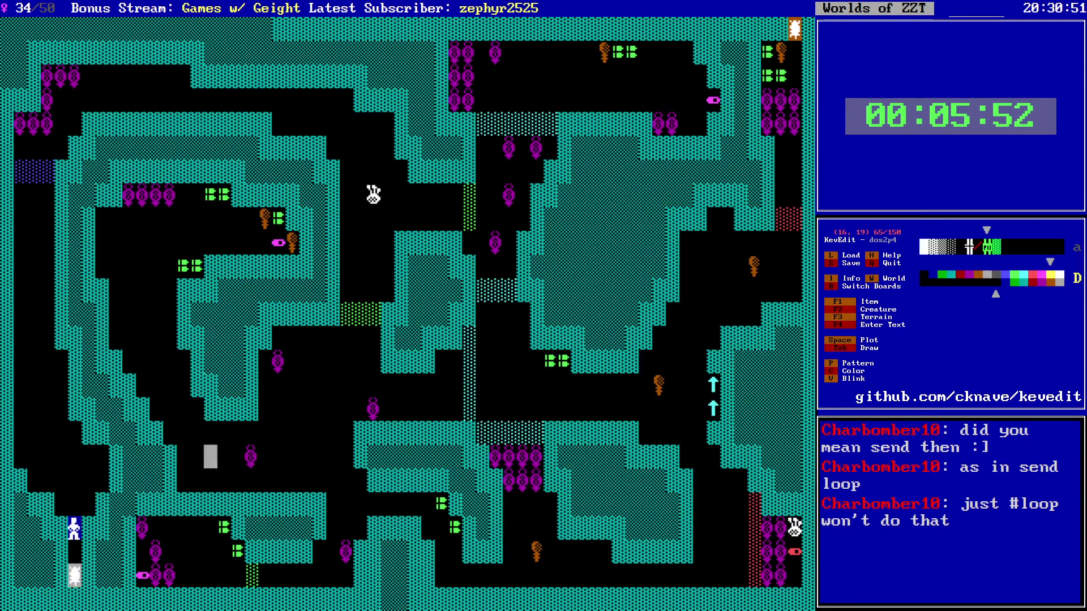
# Flip through the boards to Bugs and back to Da Cave.
pyautogui.hotkey('alt', 'Right')
pyautogui.hotkey('shift', 'Up')
pyautogui.hotkey('shift', 'Up')
pyautogui.hotkey('shift', 'Down')
pyautogui.hotkey('shift', 'Right')
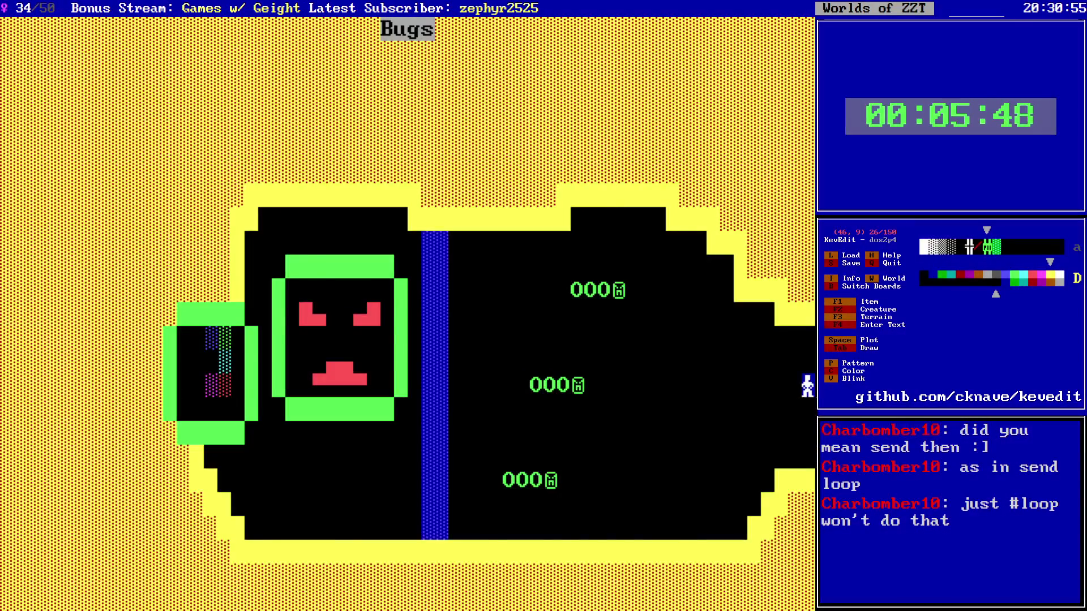
pyautogui.hotkey('shift', 'Left')
pyautogui.hotkey('shift', 'Down')
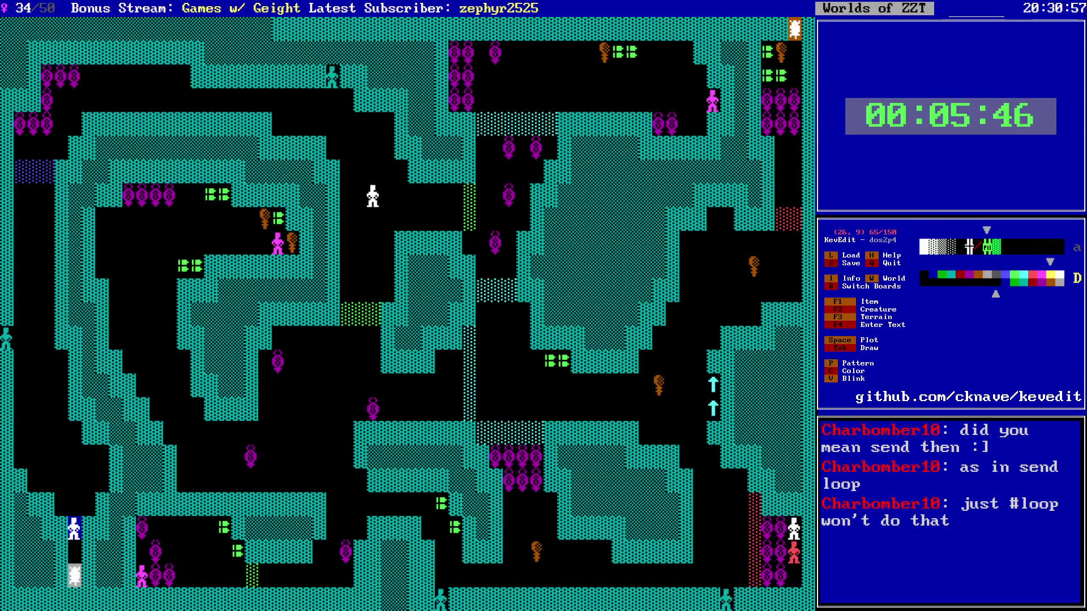
# Start removing 'wall' from the #change line of the left-edge Tripwire.
pyautogui.hotkey('alt', 'Left')
pyautogui.hotkey('alt', 'Left')
pyautogui.press('Left')
pyautogui.press('Left')
pyautogui.press('Left')
pyautogui.press('Down')
pyautogui.press('Down')
pyautogui.press('Down')
pyautogui.press('Return')
pyautogui.press('Return')
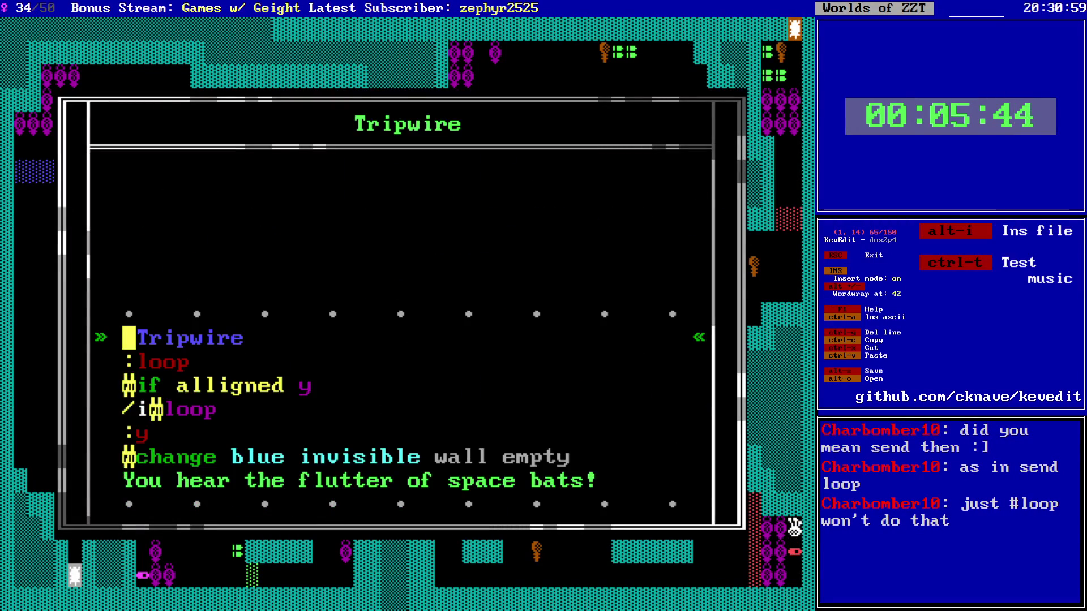
pyautogui.press('Down')
pyautogui.press('Down')
pyautogui.press('Down')
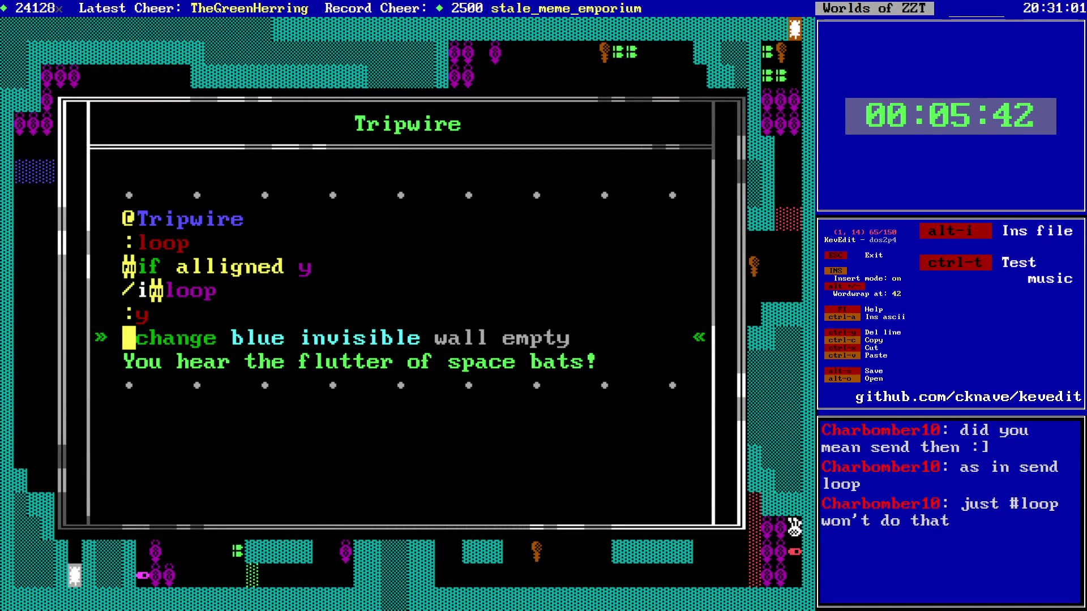
pyautogui.press('BackSpace')
pyautogui.press('BackSpace')
pyautogui.press('BackSpace')
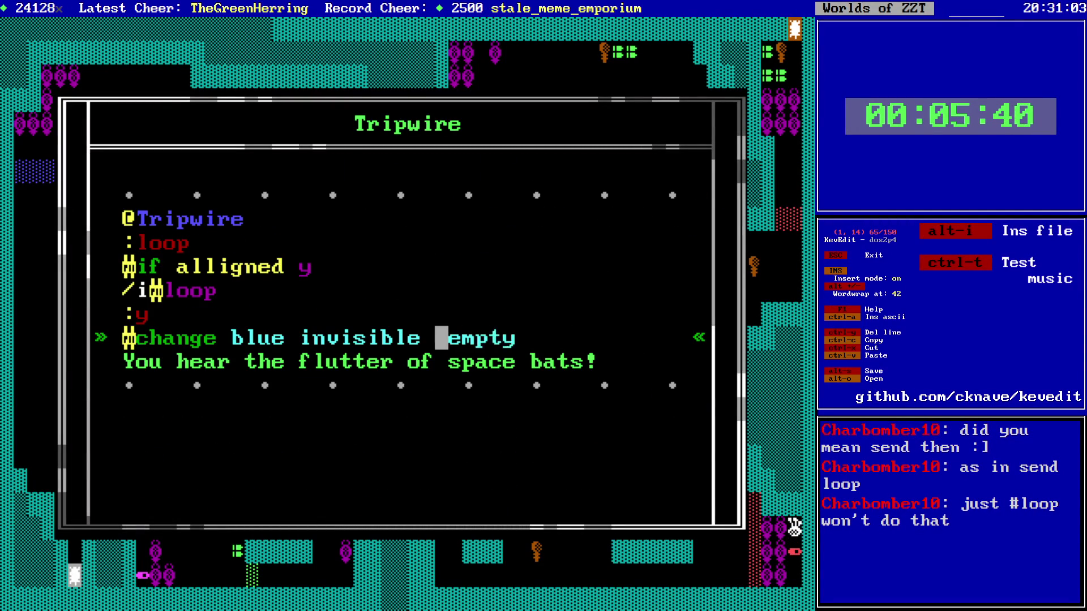
pyautogui.press('Escape')
pyautogui.press('Escape')
# Finish deleting the stray word 'wall' from that Tripwire's #change line.
pyautogui.press('Up')
pyautogui.press('Up')
pyautogui.press('Up')
pyautogui.press('Right')
pyautogui.press('Right')
pyautogui.press('Right')
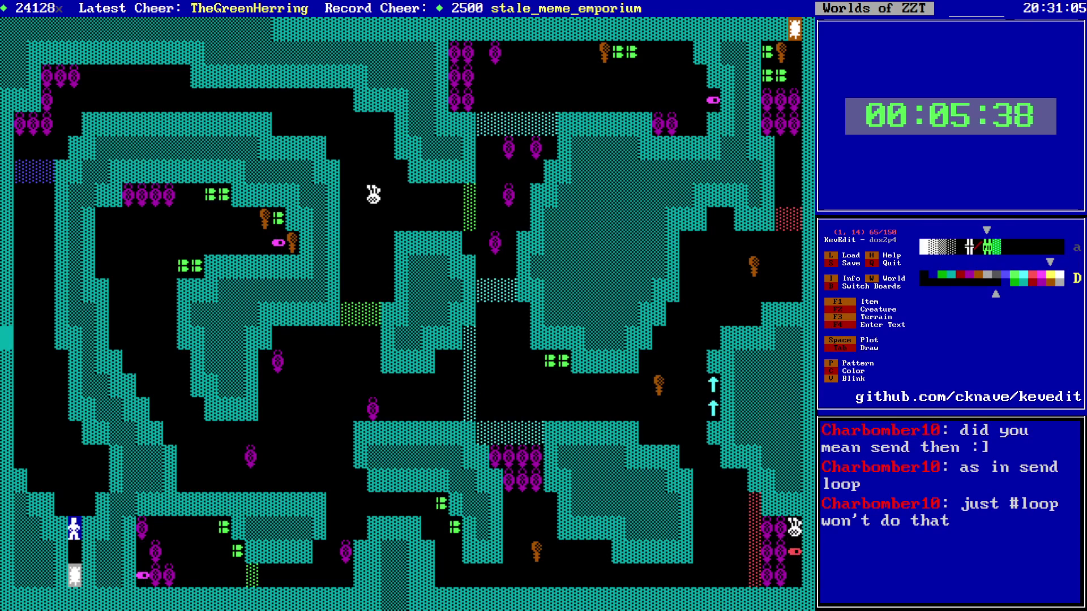
pyautogui.press('Right')
pyautogui.press('Right')
pyautogui.press('Return')
pyautogui.press('Return')
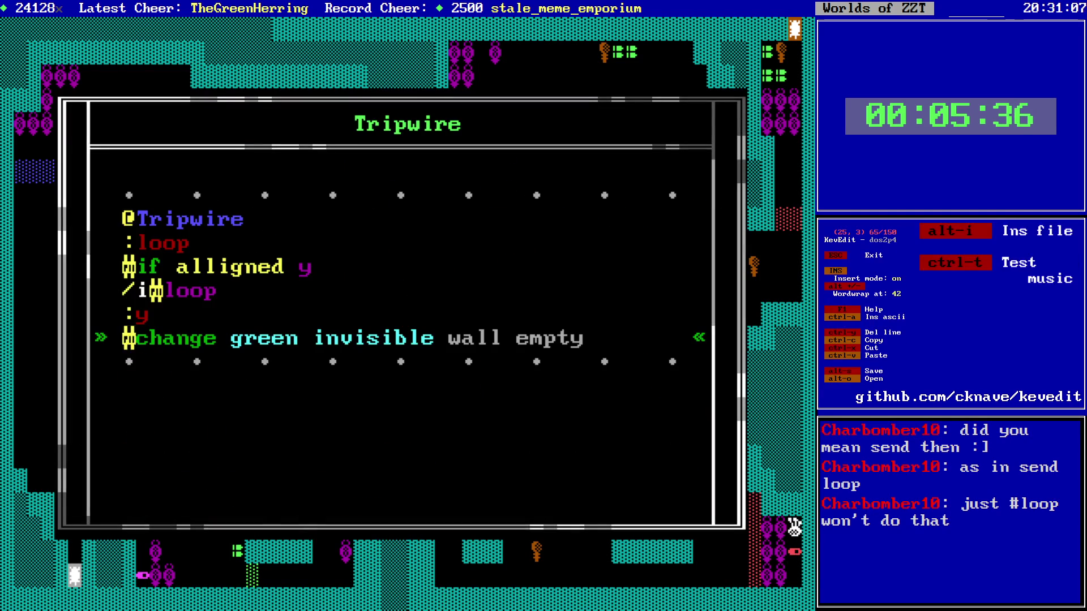
pyautogui.press('BackSpace')
pyautogui.press('BackSpace')
pyautogui.press('BackSpace')
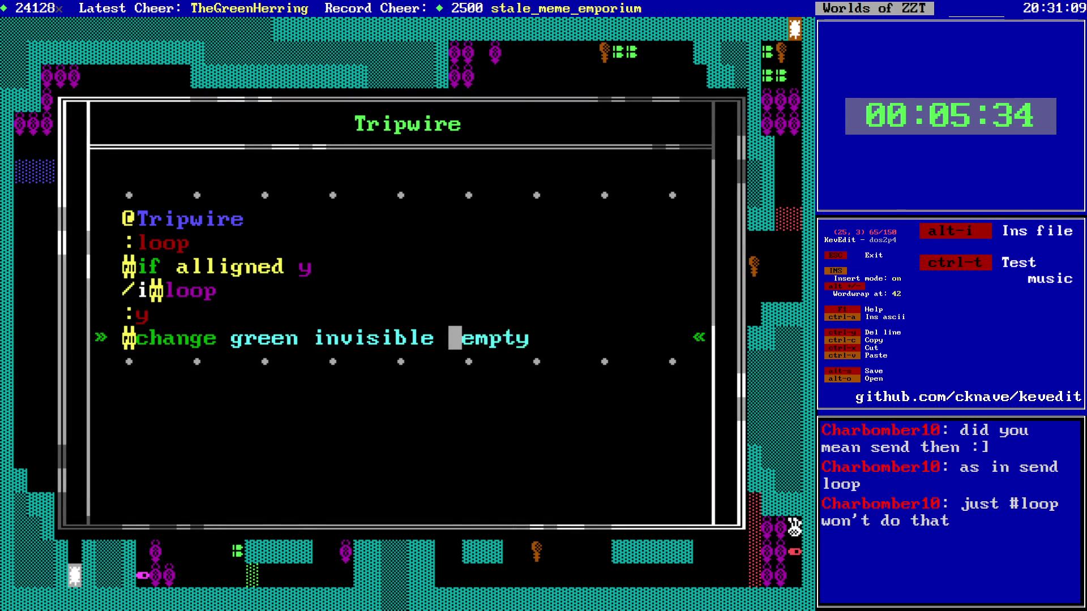
pyautogui.press('Escape')
pyautogui.press('Escape')
# Delete 'wall' from the next Tripwire's #change line, leaving it as empty.
pyautogui.press('Down')
pyautogui.press('Down')
pyautogui.press('Down')
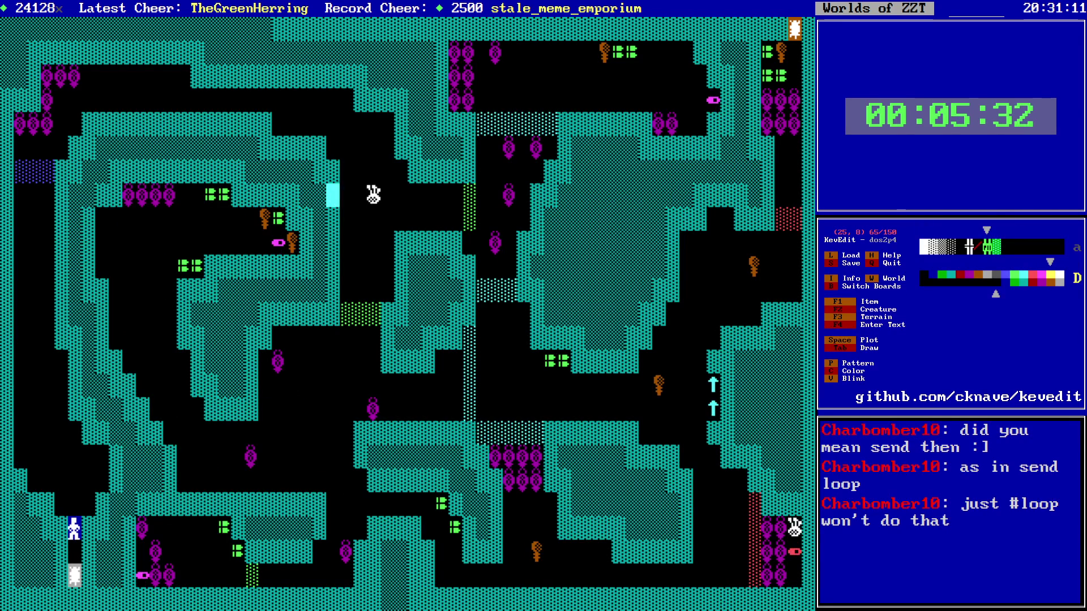
pyautogui.press('Left')
pyautogui.press('Return')
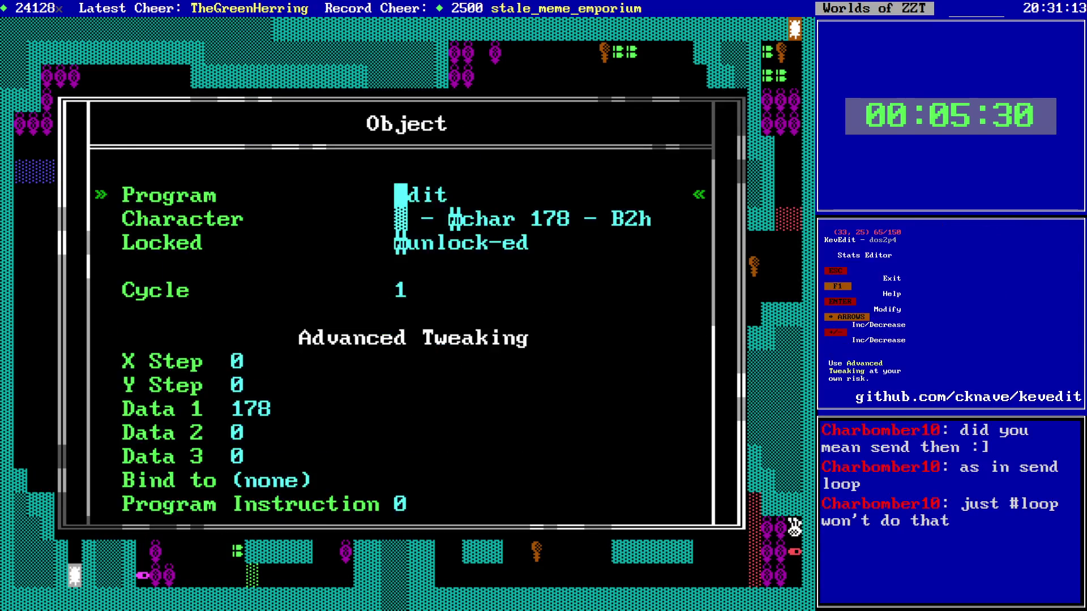
pyautogui.press('Return')
pyautogui.press('Up')
pyautogui.press('Left')
pyautogui.press('Left')
pyautogui.press('Left')
pyautogui.press('BackSpace')
pyautogui.press('BackSpace')
pyautogui.press('BackSpace')
pyautogui.press('Escape')
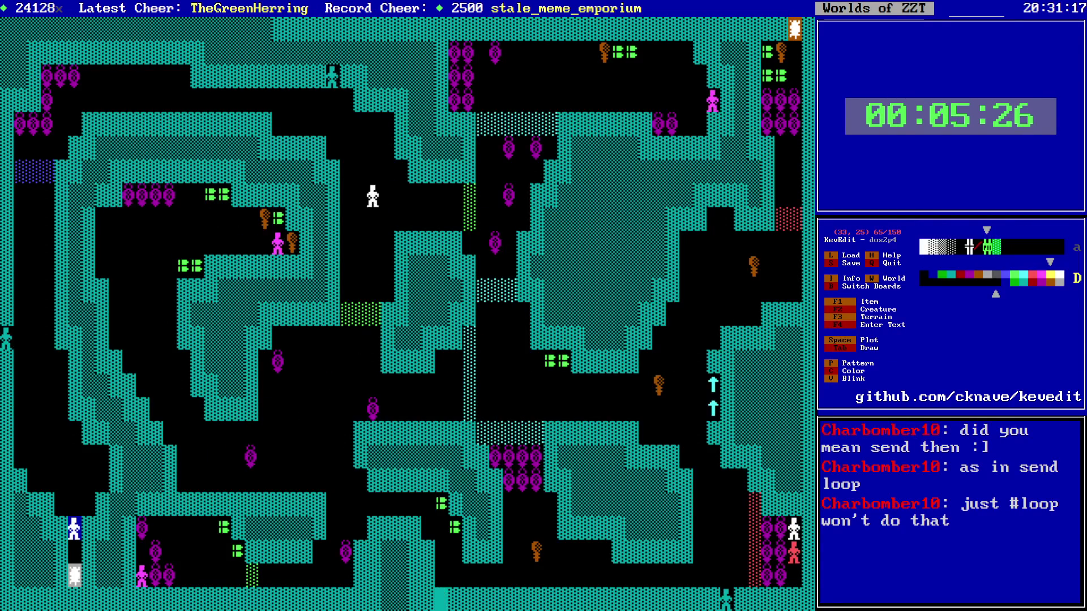
# In the red Tripwire, replace 'wall' with 'red' and delete the message line below.
pyautogui.press('Return')
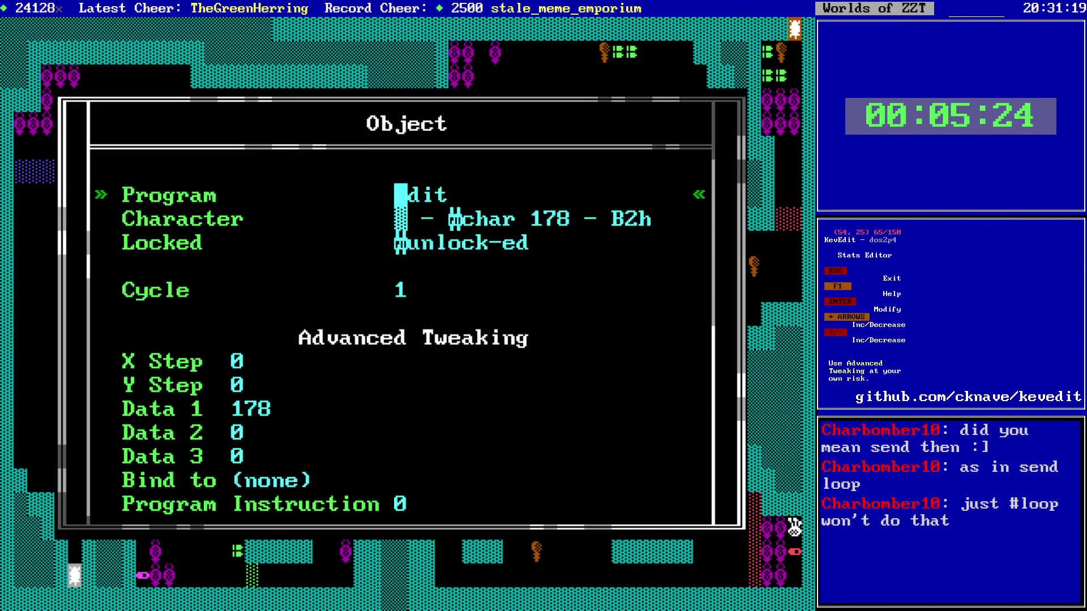
pyautogui.press('Return')
pyautogui.press('Up')
pyautogui.press('Left')
pyautogui.press('Left')
pyautogui.press('Left')
pyautogui.press('BackSpace')
pyautogui.press('BackSpace')
pyautogui.press('BackSpace')
pyautogui.write('red')
pyautogui.press('Down')
pyautogui.hotkey('ctrl', 'y')
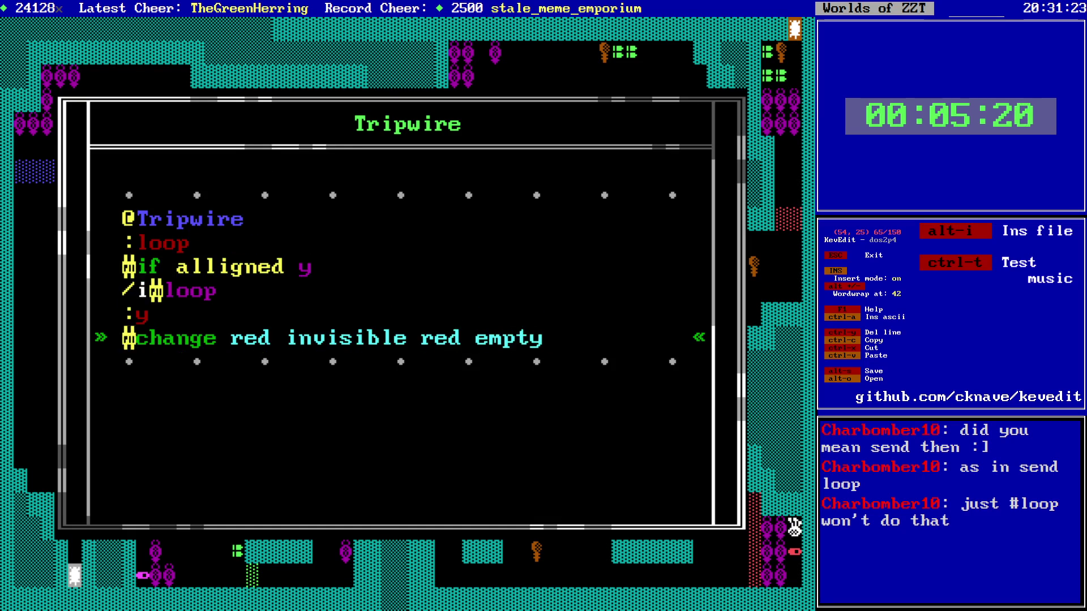
pyautogui.press('Escape')
# Switch to the Spaceship board from the board list.
pyautogui.press('b')
pyautogui.press('Up')
pyautogui.press('Return')
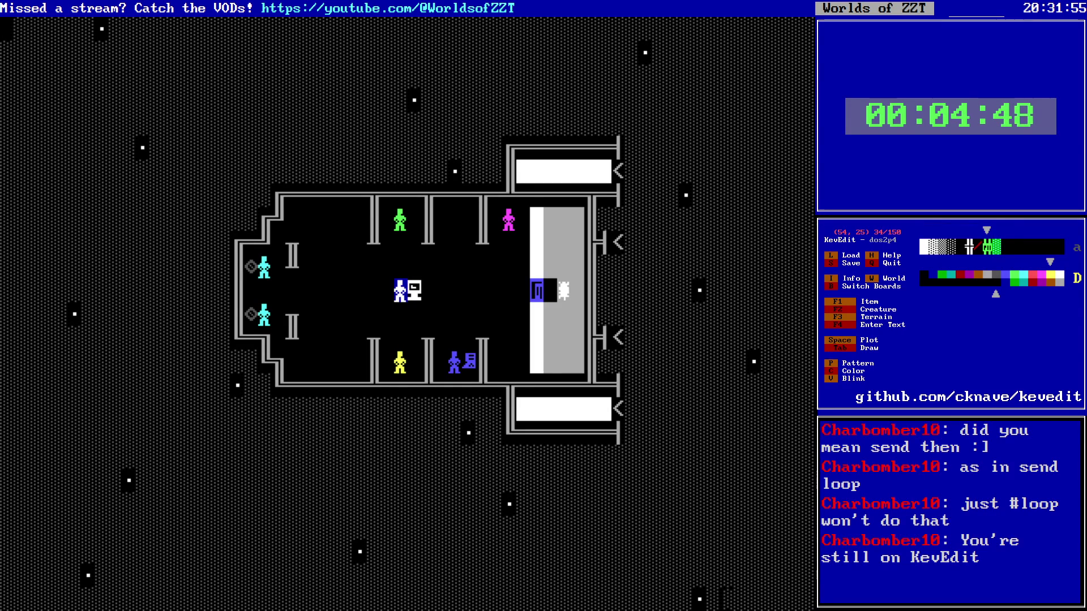
# Start playtesting and read the Skitter's and the plant's messages in the cave.
pyautogui.hotkey('alt', 't')
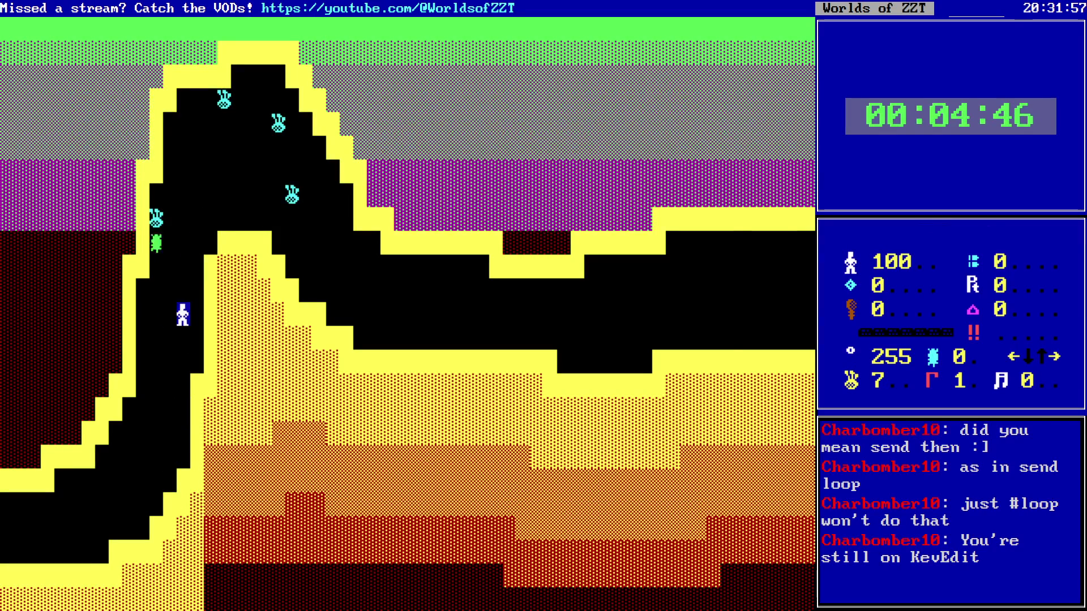
pyautogui.press('Up')
pyautogui.press('Return')
pyautogui.press('Right')
pyautogui.press('Right')
pyautogui.press('Right')
pyautogui.press('Return')
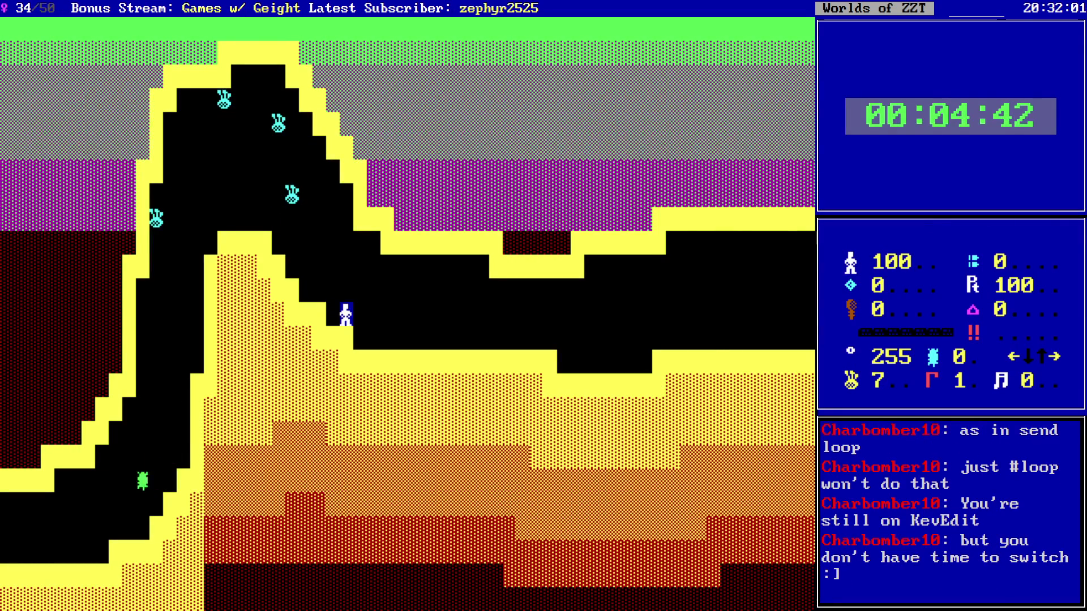
# Walk through the cave corridor into the camp and talk to Engie and the monitor.
pyautogui.press('Up')
pyautogui.press('Right')
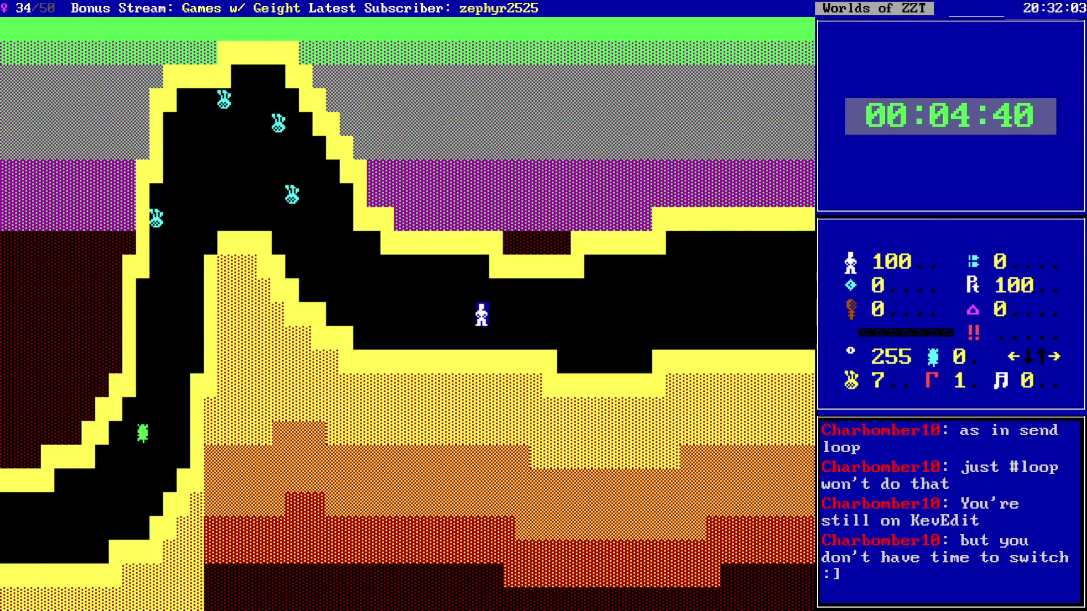
pyautogui.press('Right')
pyautogui.press('Right')
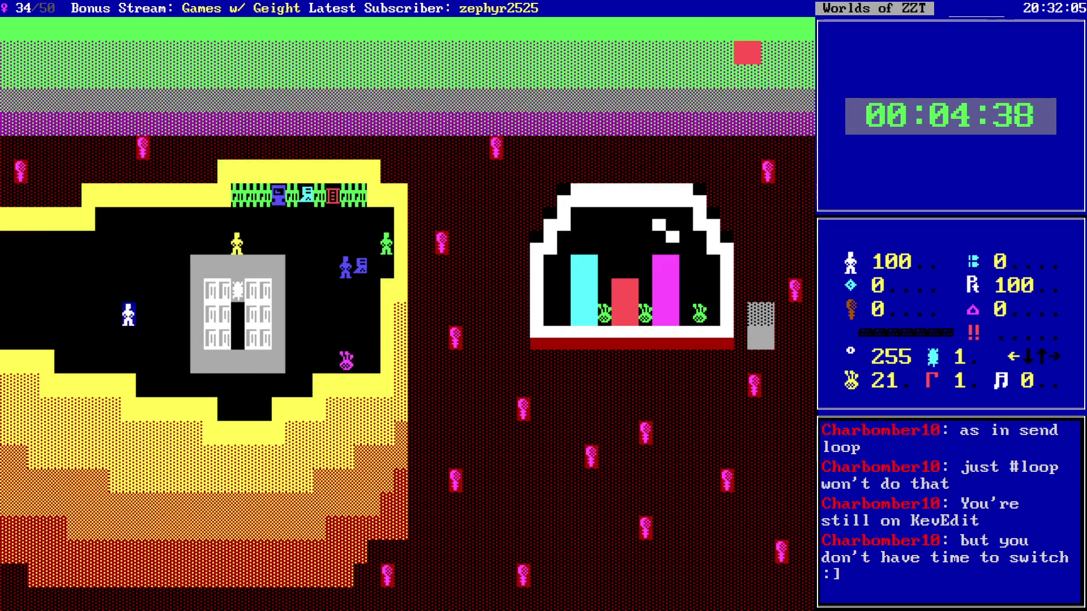
pyautogui.press('Right')
pyautogui.press('Right')
pyautogui.press('Return')
pyautogui.press('Up')
pyautogui.press('Right')
pyautogui.press('Right')
pyautogui.press('Right')
pyautogui.press('Right')
pyautogui.press('Up')
pyautogui.press('Return')
# Talk to Omega, read the computer, and talk to the Scientist in the camp.
pyautogui.press('Right')
pyautogui.press('Right')
pyautogui.press('Down')
pyautogui.press('Right')
pyautogui.press('Return')
pyautogui.press('Down')
pyautogui.press('Left')
pyautogui.press('Down')
pyautogui.press('Return')
pyautogui.press('Left')
pyautogui.press('Down')
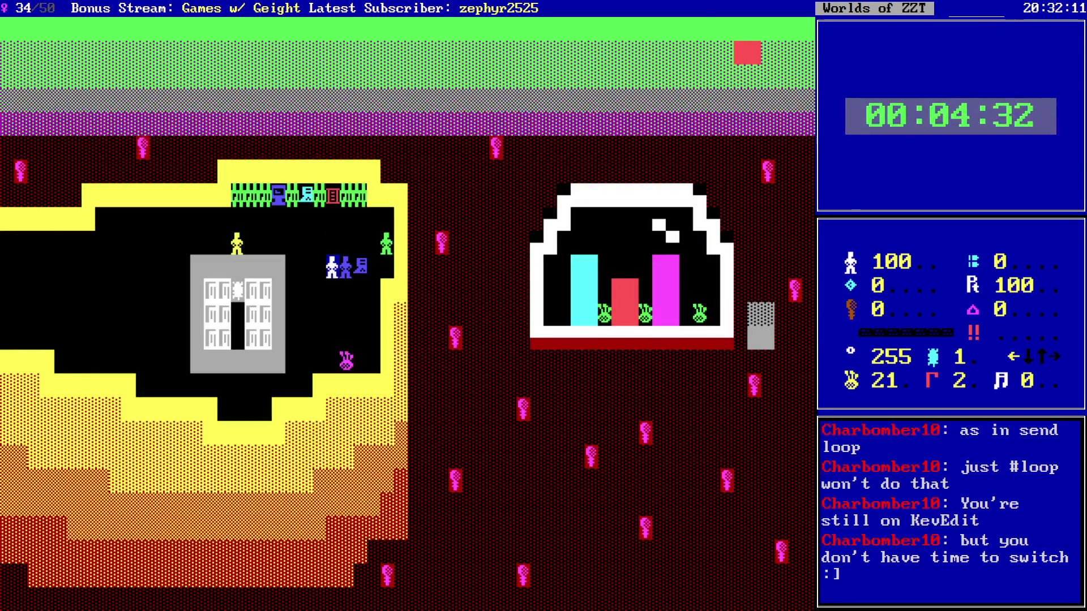
# Walk back left into the cave, dismissing the 'Uh oh' message.
pyautogui.press('Down')
pyautogui.press('Left')
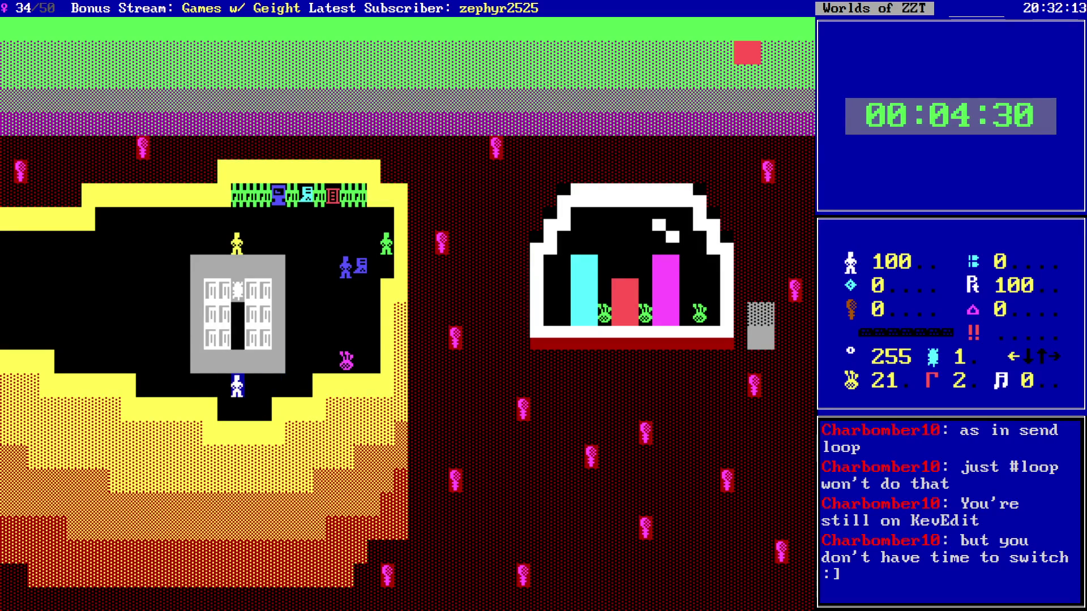
pyautogui.press('Left')
pyautogui.press('Left')
pyautogui.press('Left')
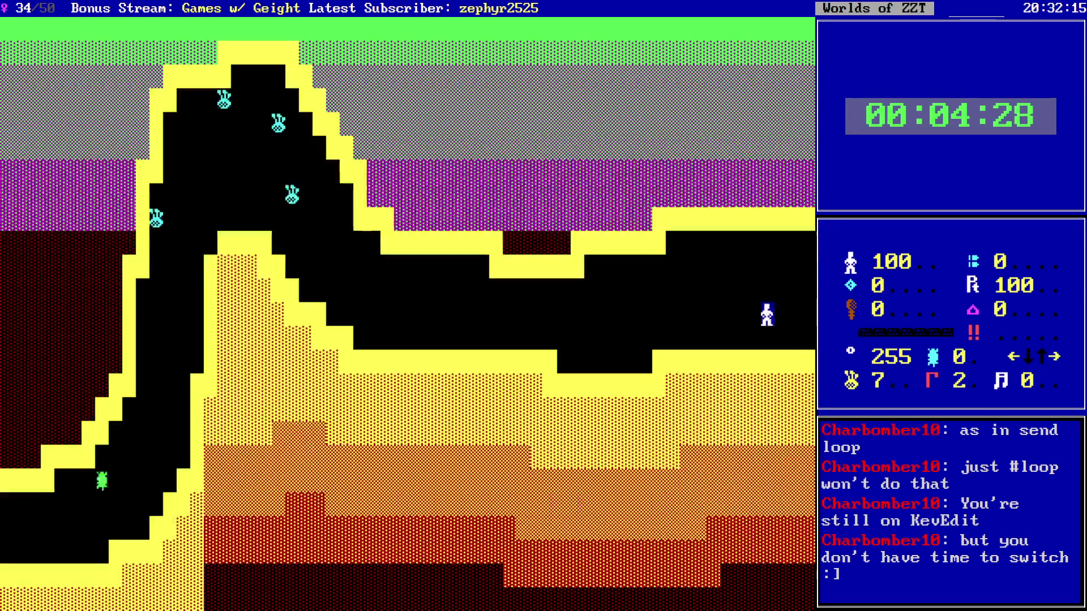
pyautogui.press('Return')
pyautogui.press('Left')
pyautogui.press('Left')
pyautogui.press('Left')
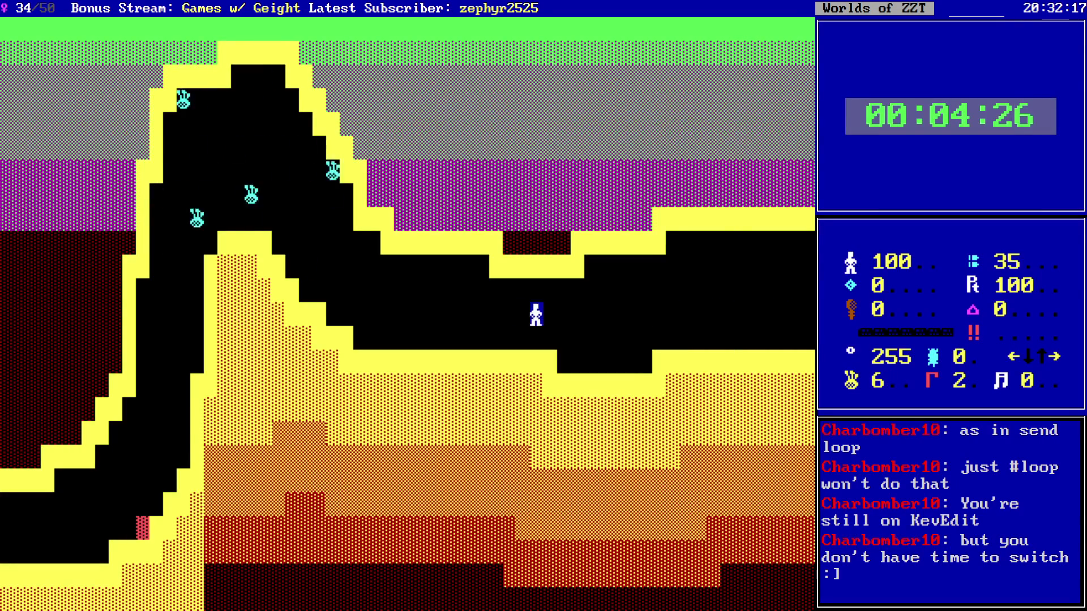
pyautogui.press('Up')
pyautogui.press('Up')
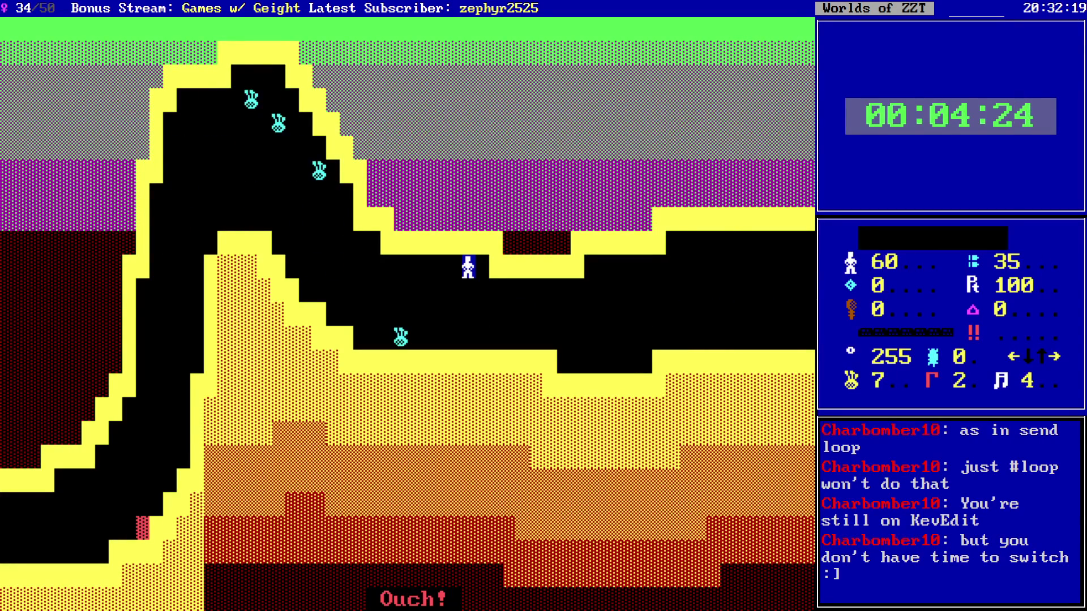
# Adjust the game speed setting with the D command.
pyautogui.write('d')
pyautogui.press('Return')
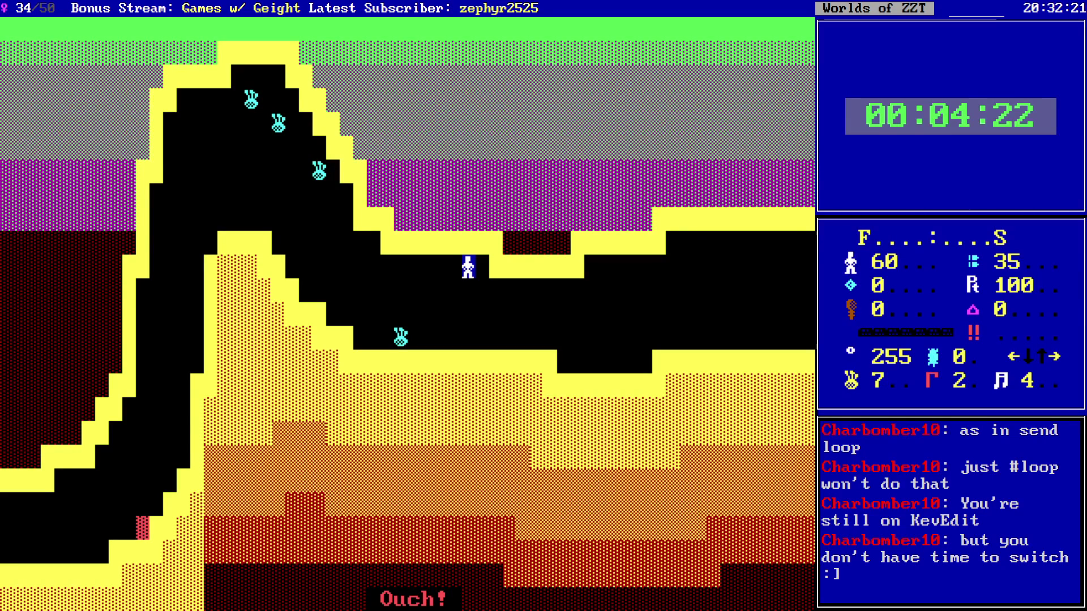
pyautogui.press('Return')
# Shoot the first two aliens along the cave corridor.
pyautogui.press('Down')
pyautogui.press('Down')
pyautogui.hotkey('shift', 'Left')
pyautogui.hotkey('shift', 'Left')
pyautogui.hotkey('shift', 'Left')
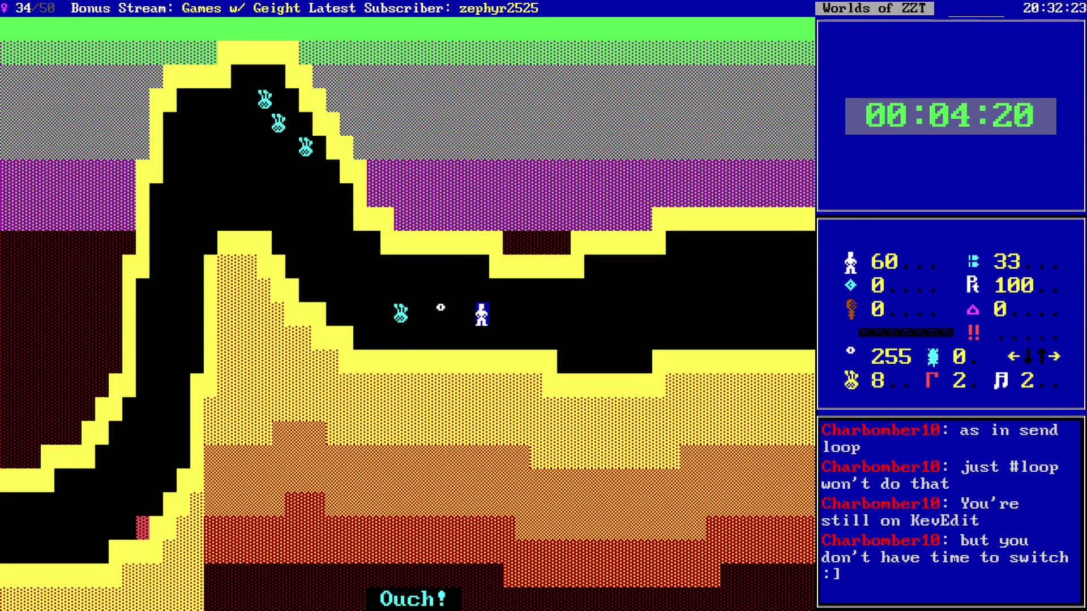
pyautogui.press('Left')
pyautogui.press('Left')
pyautogui.press('Left')
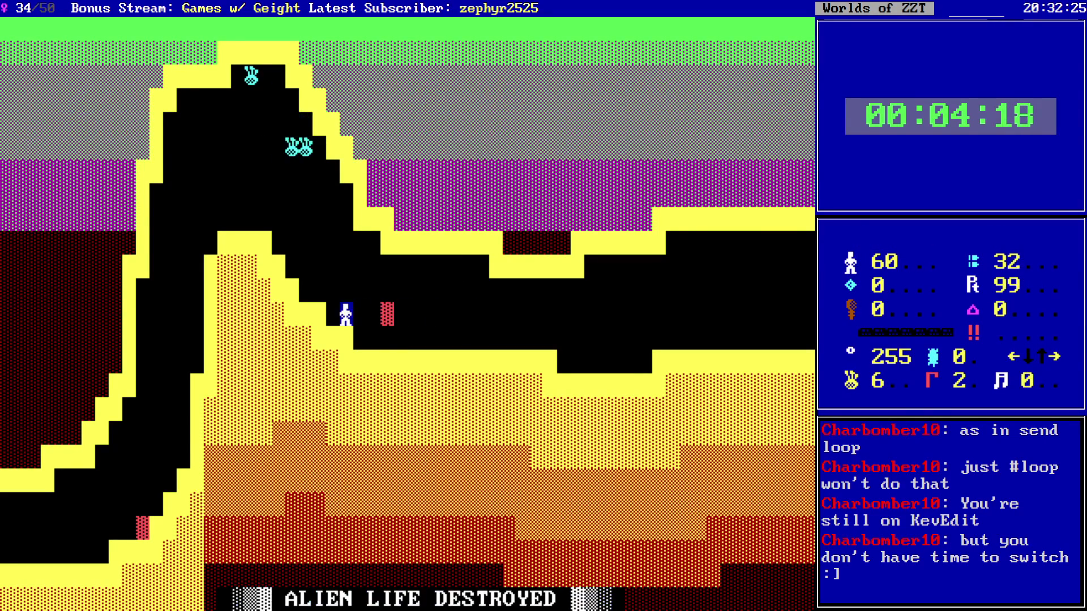
pyautogui.press('Up')
pyautogui.press('Up')
pyautogui.press('Left')
pyautogui.press('Left')
pyautogui.press('Left')
pyautogui.press('Left')
pyautogui.press('Left')
pyautogui.press('Up')
pyautogui.press('Up')
# Shoot another alien and follow the corridor down toward the cave's left edge.
pyautogui.press('Left')
pyautogui.press('Left')
pyautogui.press('Left')
pyautogui.press('Left')
pyautogui.press('Left')
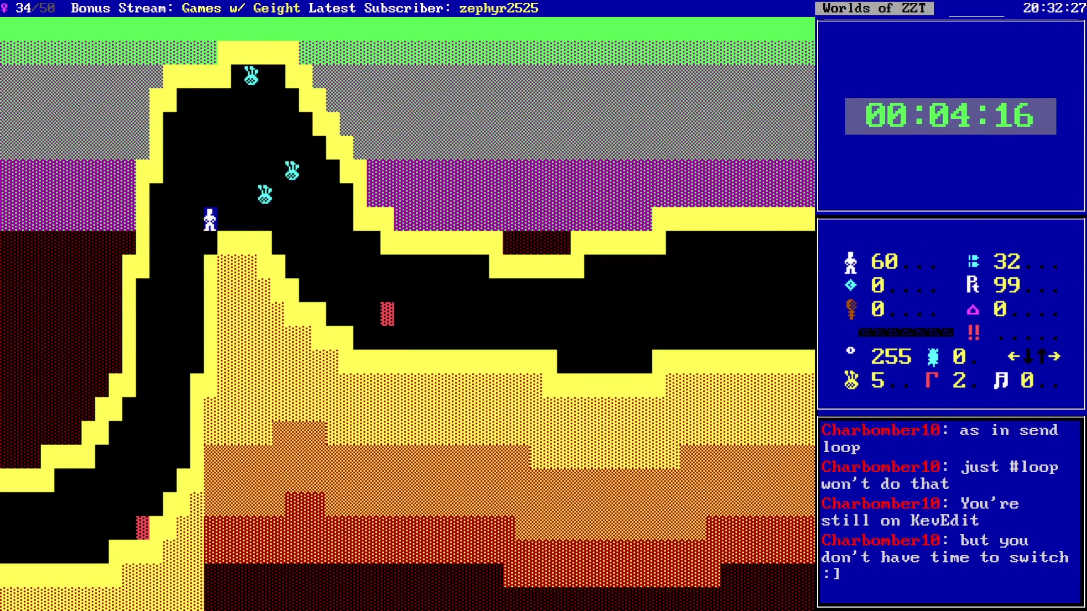
pyautogui.press('Down')
pyautogui.press('Left')
pyautogui.press('Down')
pyautogui.press('Left')
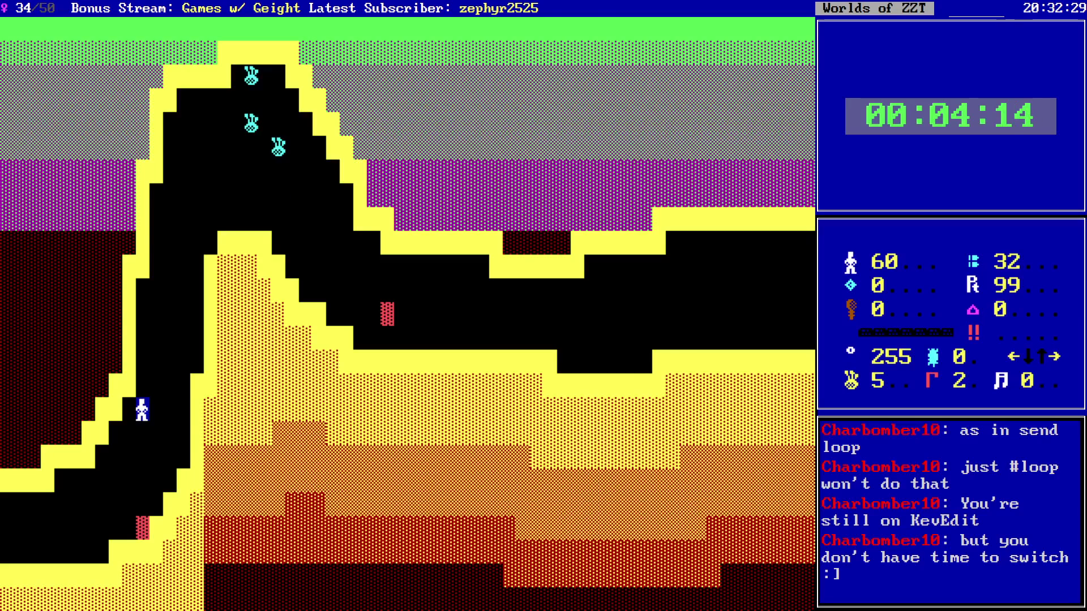
pyautogui.press('Down')
pyautogui.press('Left')
pyautogui.press('Left')
pyautogui.press('Left')
pyautogui.press('Down')
pyautogui.press('Left')
pyautogui.press('Left')
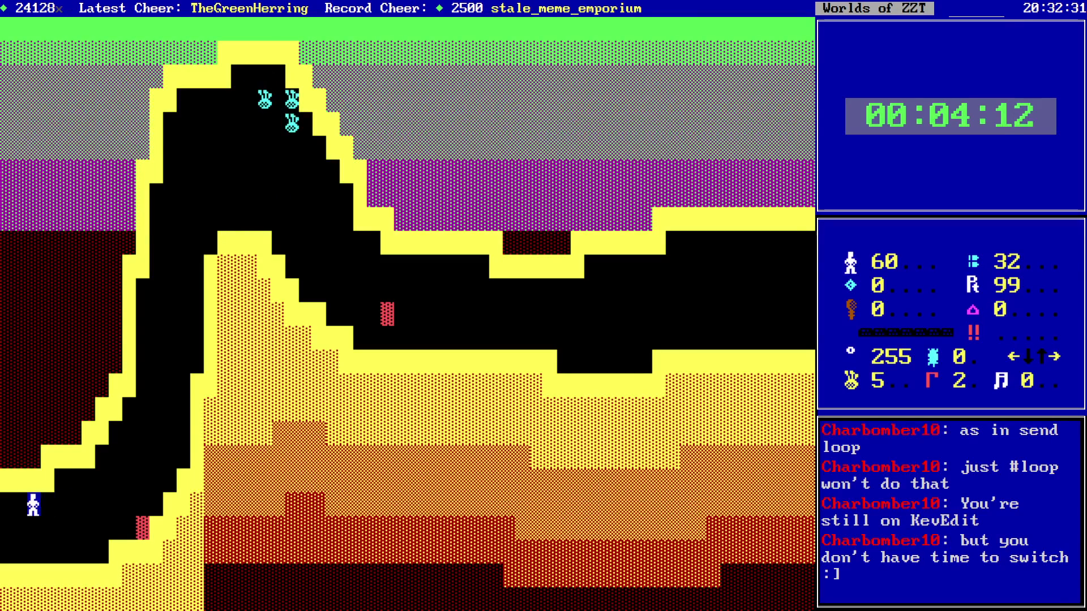
# Dismiss the check message and walk off the left edge to the landing site.
pyautogui.press('Left')
pyautogui.press('Left')
pyautogui.press('Return')
pyautogui.press('Up')
pyautogui.press('Left')
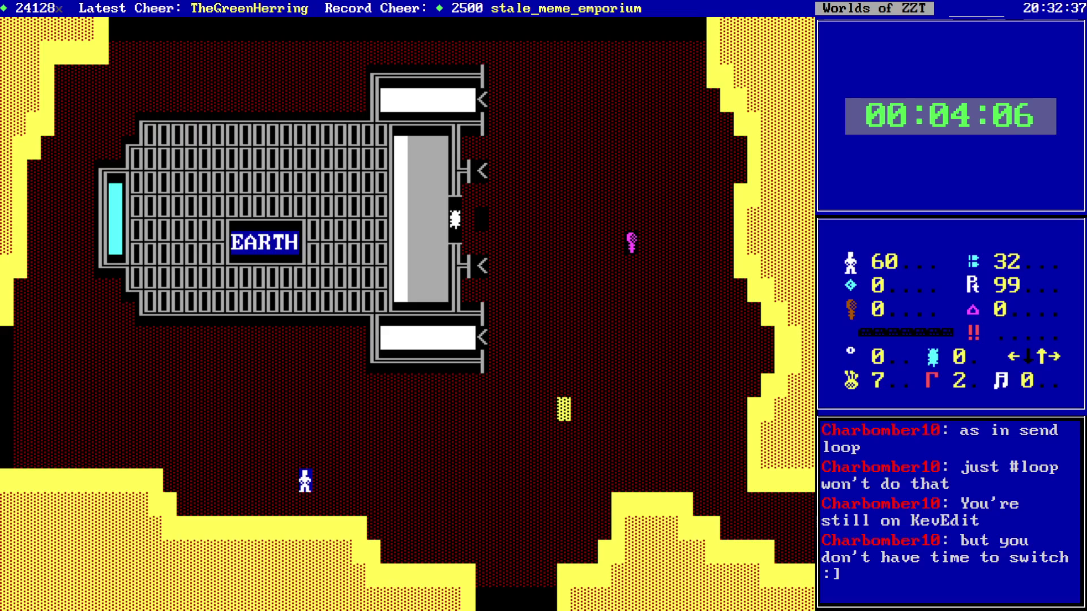
# End the playtest and switch to the Landing board.
pyautogui.press('y')
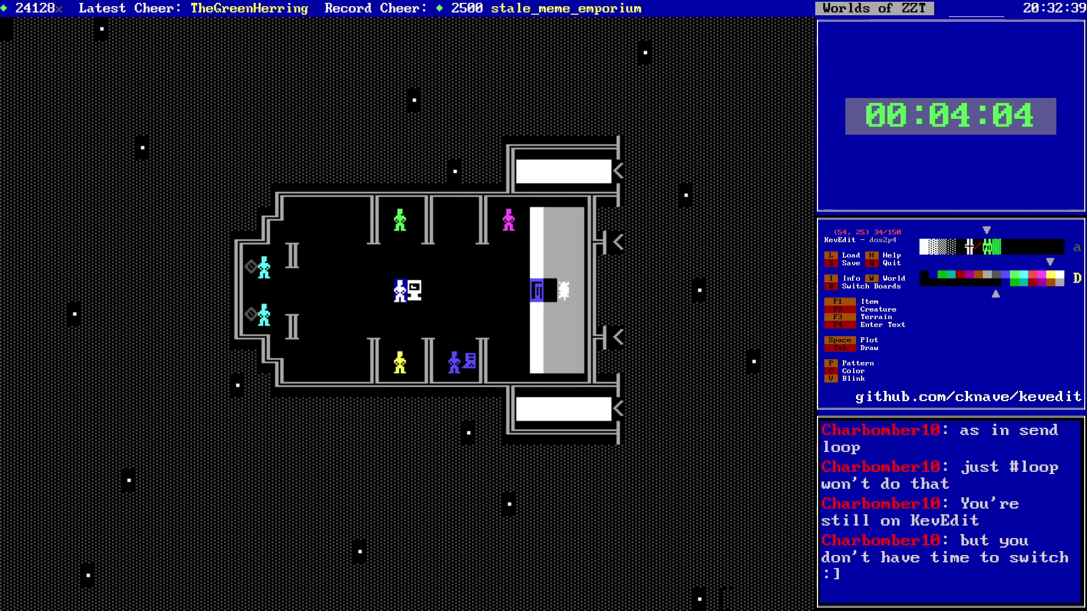
pyautogui.press('b')
pyautogui.press('Down')
pyautogui.press('Down')
pyautogui.press('Return')
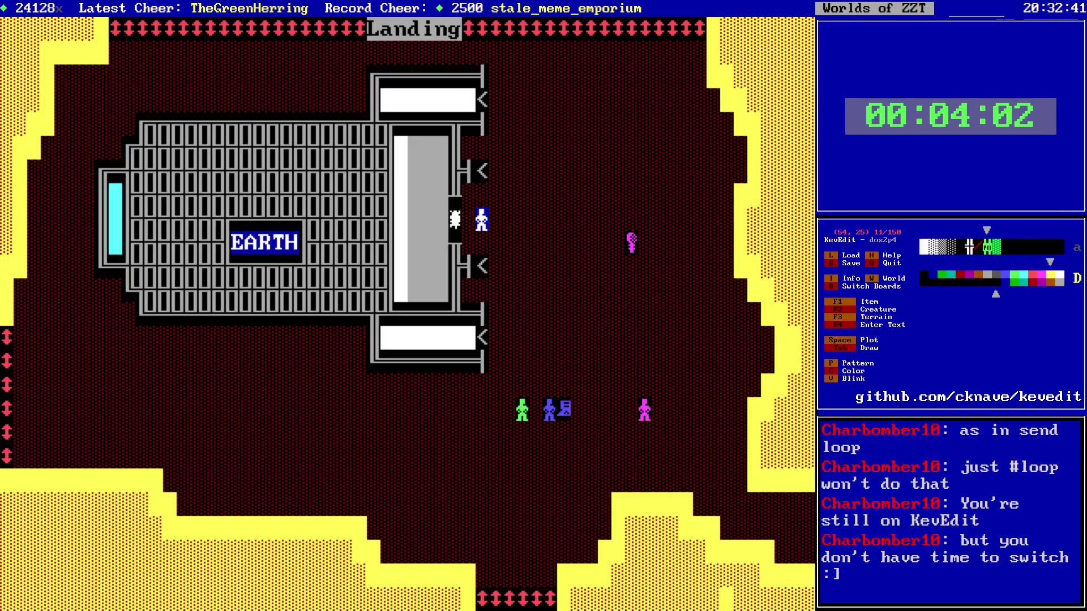
# Fill the bottom gap of the Landing board with yellow wall, then return to Spaceship.
pyautogui.press('Right')
pyautogui.press('Right')
pyautogui.press('Right')
pyautogui.press('Down')
pyautogui.press('Left')
pyautogui.press('Left')
pyautogui.press('Left')
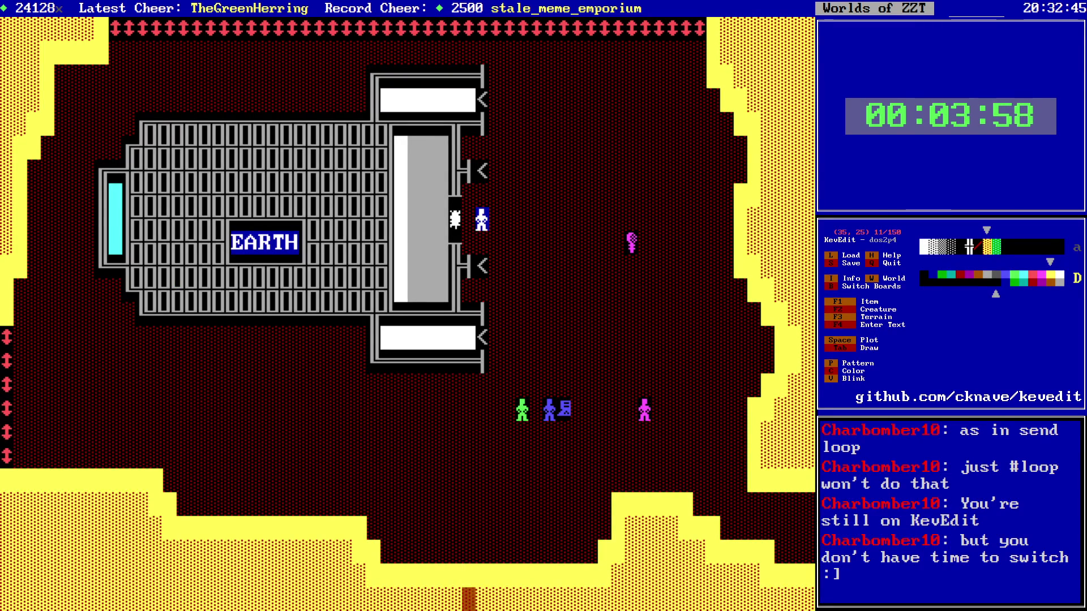
pyautogui.press('pagedown')
pyautogui.press('pagedown')
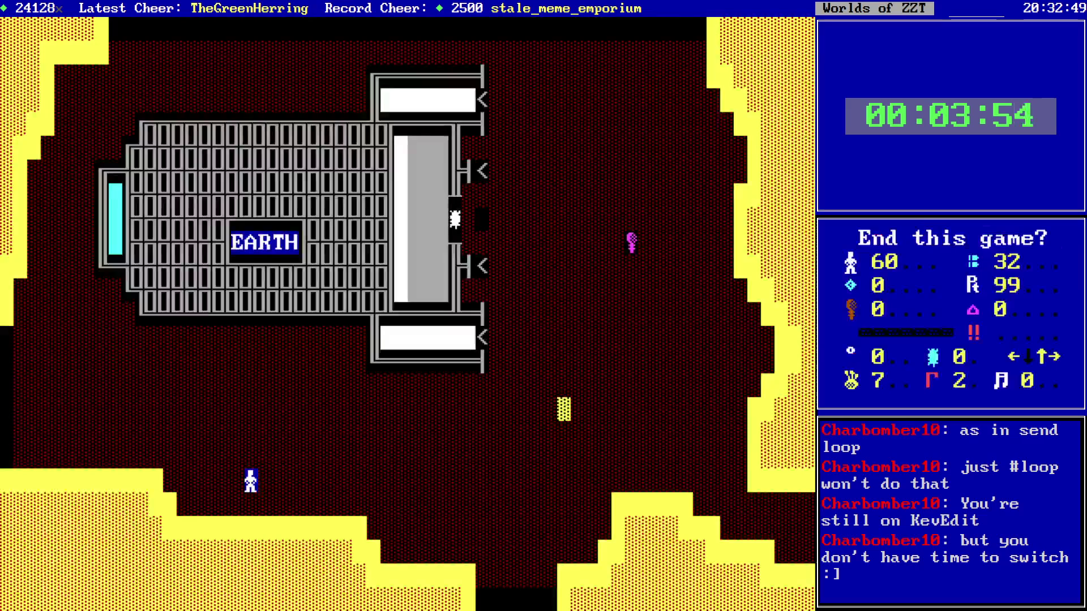
# Resume playing and walk onto the bug board next to the cave.
pyautogui.press('Escape')
pyautogui.press('Up')
pyautogui.press('Left')
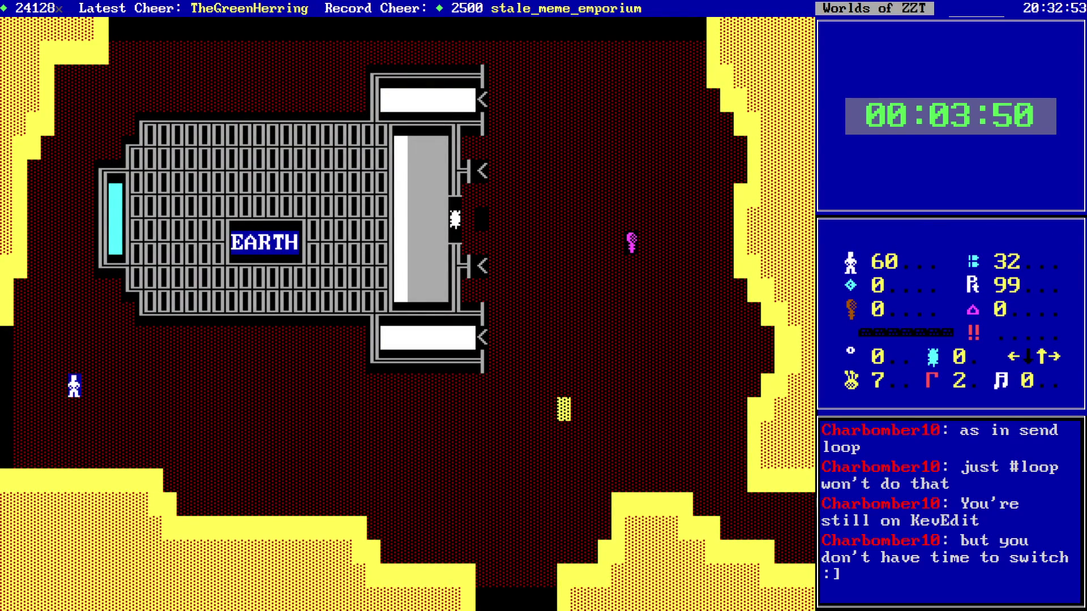
pyautogui.press('Left')
pyautogui.press('Left')
pyautogui.press('Left')
pyautogui.press('Right')
pyautogui.press('Right')
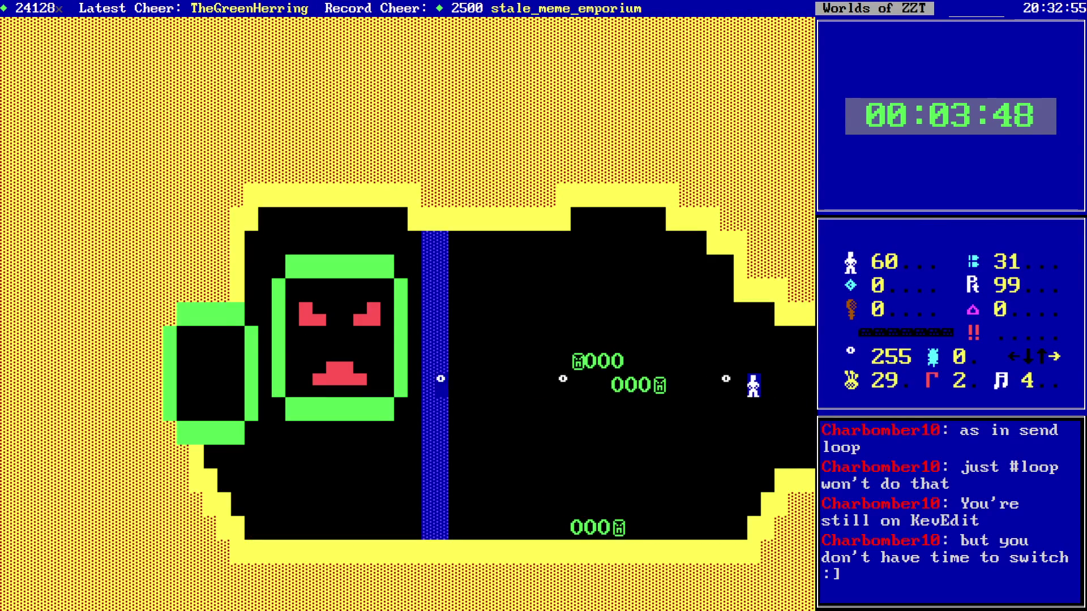
# Shoot the centipede and green bugs while moving left and down-left.
pyautogui.hotkey('shift', 'Left')
pyautogui.hotkey('shift', 'Left')
pyautogui.press('Up')
pyautogui.press('Left')
pyautogui.press('Left')
pyautogui.press('Left')
pyautogui.hotkey('shift', 'Left')
pyautogui.hotkey('shift', 'Left')
pyautogui.press('Left')
pyautogui.press('Left')
pyautogui.press('Left')
pyautogui.press('Up')
pyautogui.press('Left')
pyautogui.press('Down')
pyautogui.press('Down')
pyautogui.press('Down')
pyautogui.hotkey('shift', 'Left')
pyautogui.hotkey('shift', 'Left')
pyautogui.press('Left')
pyautogui.press('Left')
pyautogui.hotkey('shift', 'Left')
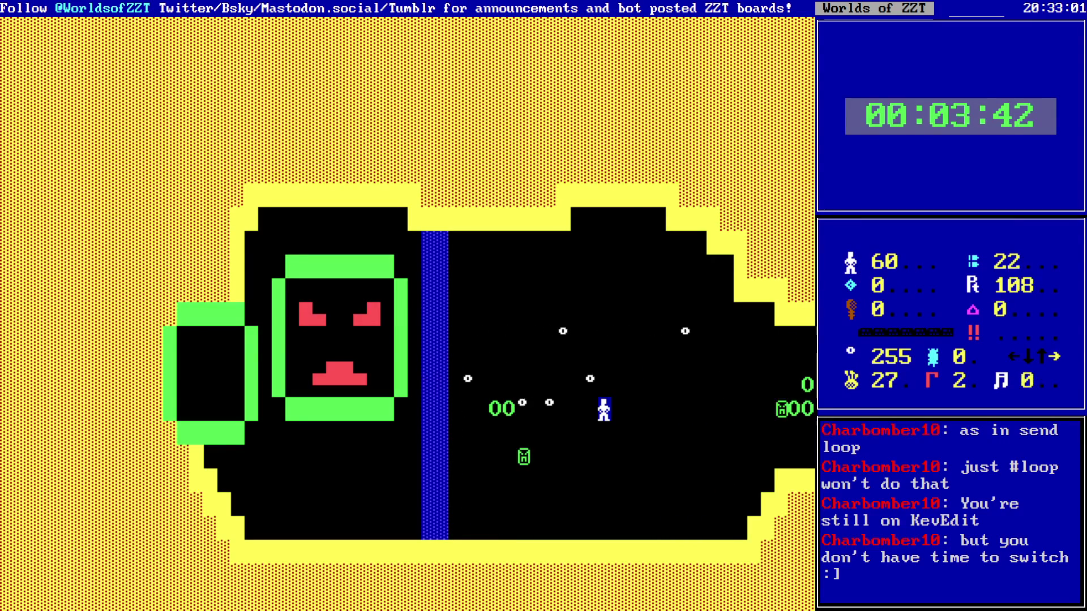
pyautogui.press('Left')
pyautogui.hotkey('shift', 'Left')
# Keep firing left at the bugs while moving up and down.
pyautogui.press('Left')
pyautogui.press('Left')
pyautogui.press('Left')
pyautogui.press('Up')
pyautogui.hotkey('shift', 'Left')
pyautogui.hotkey('shift', 'Left')
pyautogui.hotkey('shift', 'Left')
pyautogui.press('Up')
pyautogui.hotkey('shift', 'Left')
pyautogui.hotkey('shift', 'Left')
pyautogui.hotkey('shift', 'Left')
pyautogui.press('Up')
pyautogui.hotkey('shift', 'Left')
pyautogui.hotkey('shift', 'Left')
pyautogui.press('Up')
pyautogui.hotkey('shift', 'Left')
pyautogui.press('Left')
pyautogui.hotkey('shift', 'Left')
pyautogui.hotkey('shift', 'Left')
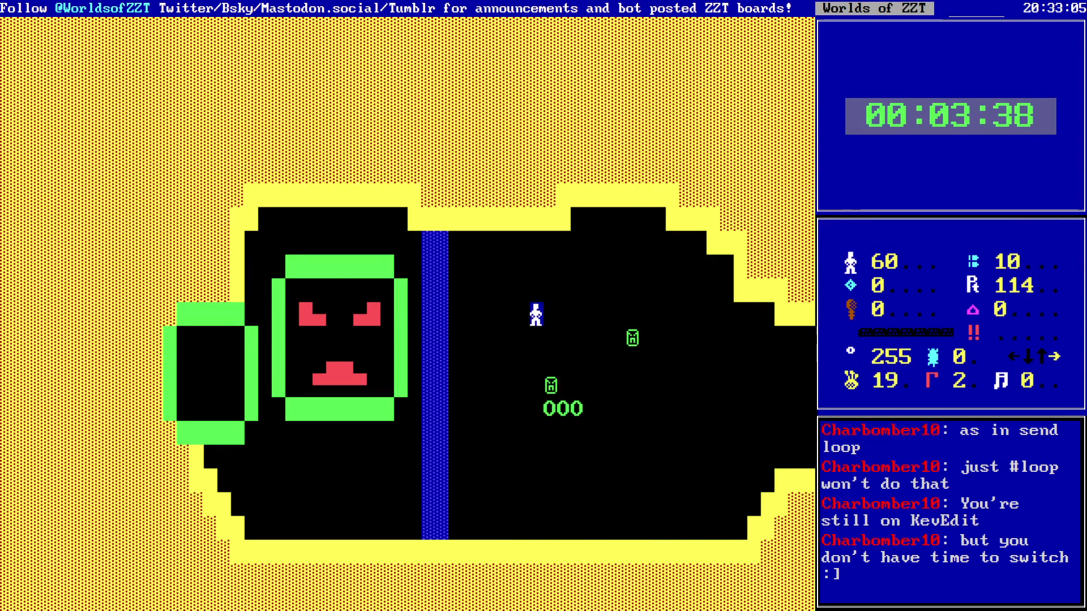
pyautogui.press('Up')
pyautogui.hotkey('shift', 'Left')
pyautogui.hotkey('shift', 'Left')
pyautogui.hotkey('shift', 'Left')
pyautogui.press('Up')
pyautogui.press('Up')
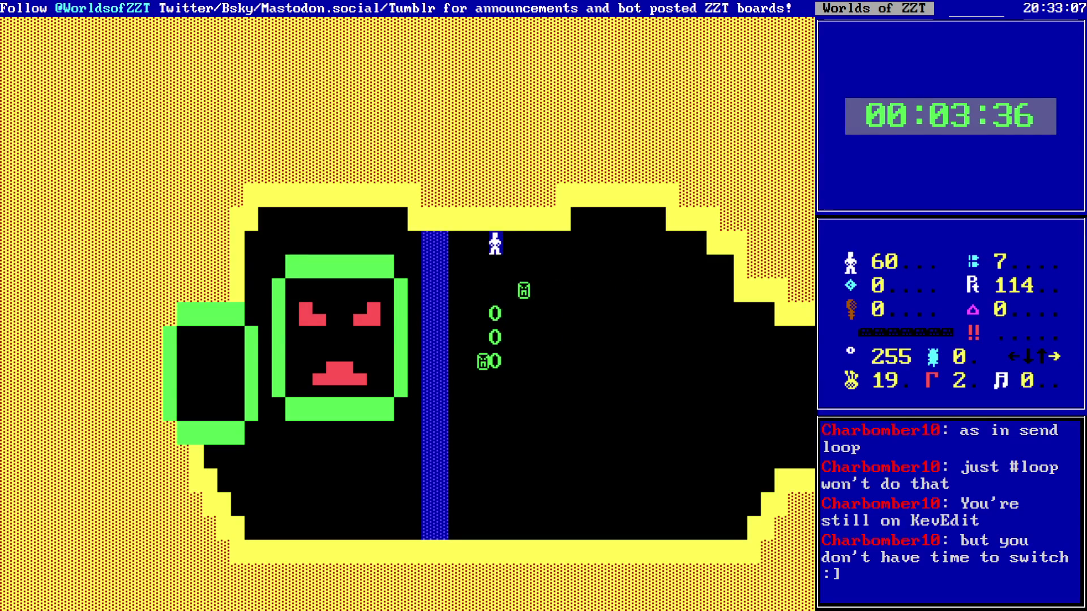
pyautogui.press('Down')
pyautogui.press('Down')
pyautogui.hotkey('shift', 'Left')
pyautogui.hotkey('shift', 'Left')
pyautogui.hotkey('shift', 'Left')
pyautogui.hotkey('shift', 'Left')
pyautogui.hotkey('shift', 'Left')
pyautogui.press('Down')
pyautogui.hotkey('shift', 'Left')
pyautogui.hotkey('shift', 'Left')
pyautogui.hotkey('shift', 'Left')
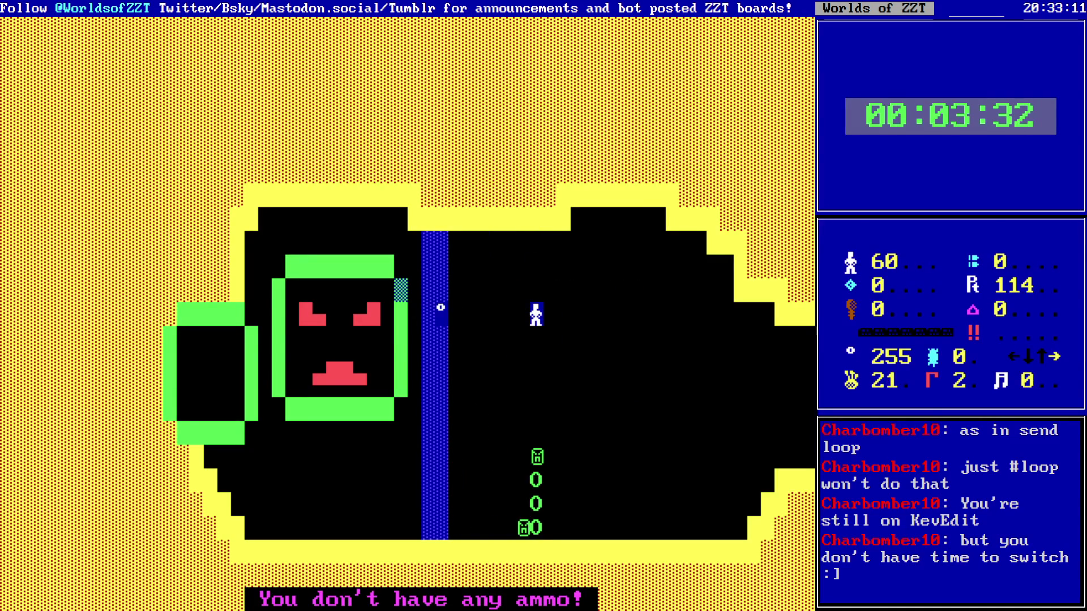
# Refill ammo with the cheat and keep shooting the remaining bugs while dodging.
pyautogui.press('Return')
pyautogui.hotkey('shift', 'Left')
pyautogui.hotkey('shift', 'Left')
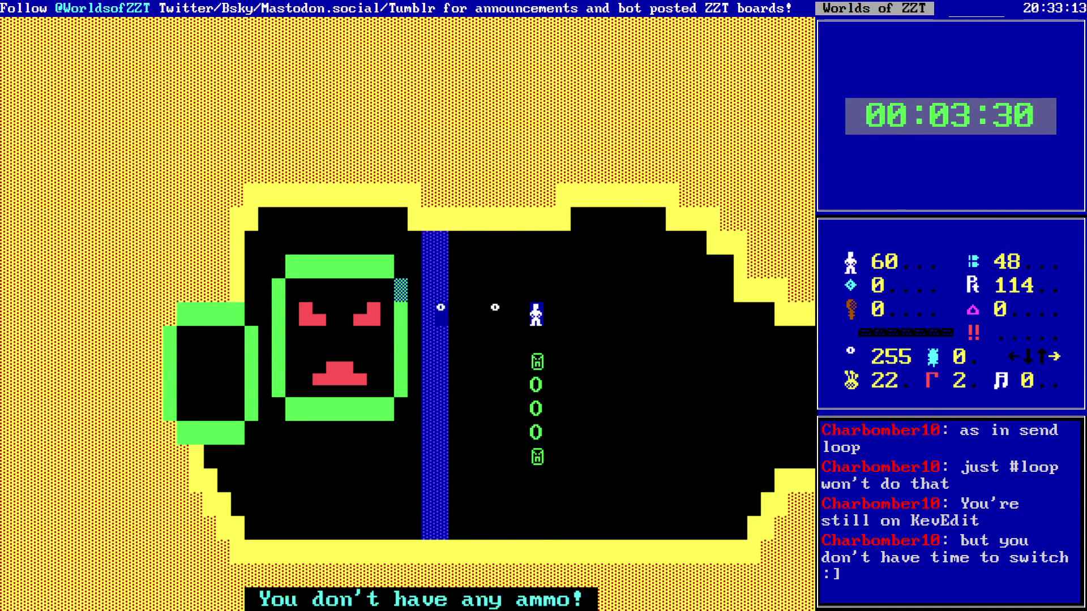
pyautogui.press('Left')
pyautogui.press('Left')
pyautogui.hotkey('shift', 'Left')
pyautogui.press('Left')
pyautogui.press('Left')
pyautogui.hotkey('shift', 'Left')
pyautogui.press('Down')
pyautogui.press('Down')
pyautogui.hotkey('shift', 'Left')
pyautogui.press('Right')
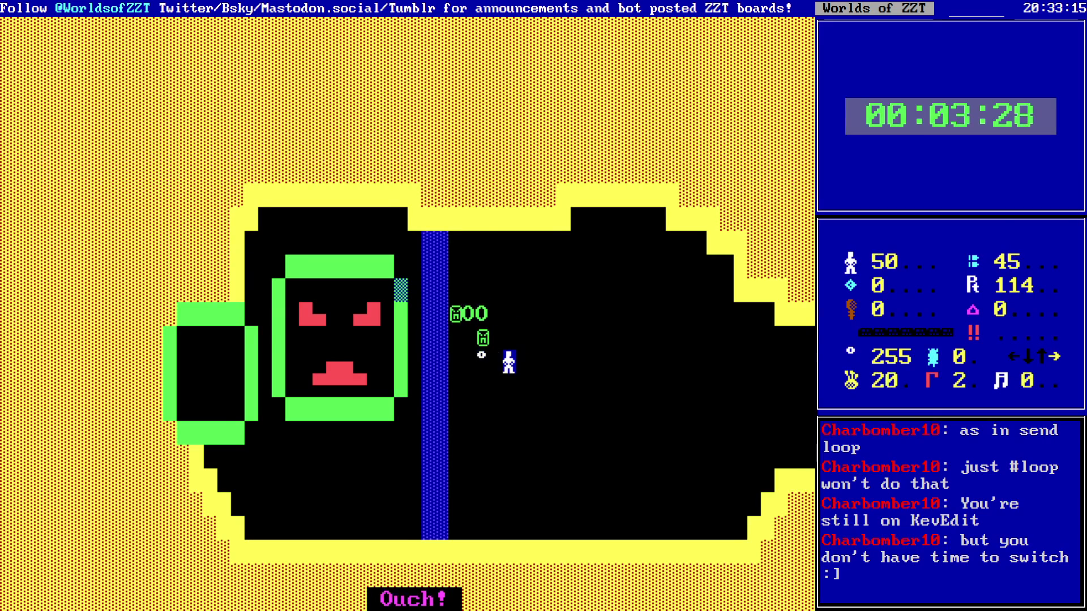
pyautogui.hotkey('shift', 'Left')
pyautogui.hotkey('shift', 'Left')
pyautogui.hotkey('shift', 'Left')
pyautogui.hotkey('shift', 'Left')
pyautogui.press('Up')
pyautogui.press('Up')
pyautogui.hotkey('shift', 'Left')
pyautogui.press('Down')
pyautogui.hotkey('shift', 'Left')
pyautogui.hotkey('shift', 'Left')
pyautogui.hotkey('shift', 'Left')
pyautogui.hotkey('shift', 'Left')
pyautogui.press('Down')
pyautogui.press('Down')
pyautogui.press('Down')
pyautogui.press('Up')
pyautogui.hotkey('shift', 'Left')
pyautogui.hotkey('shift', 'Left')
pyautogui.hotkey('shift', 'Left')
pyautogui.hotkey('shift', 'Left')
pyautogui.hotkey('shift', 'Left')
pyautogui.press('Down')
pyautogui.press('Down')
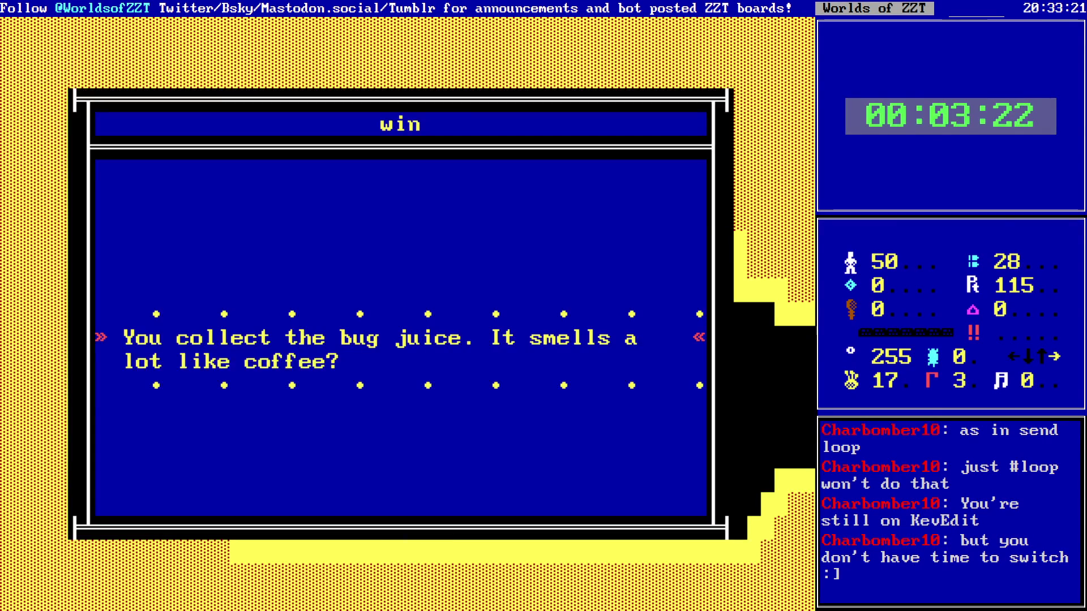
# Dismiss the bug juice message, shoot the last green bug, and exit to the ship board.
pyautogui.press('Return')
pyautogui.press('Up')
pyautogui.hotkey('shift', 'Right')
pyautogui.hotkey('shift', 'Right')
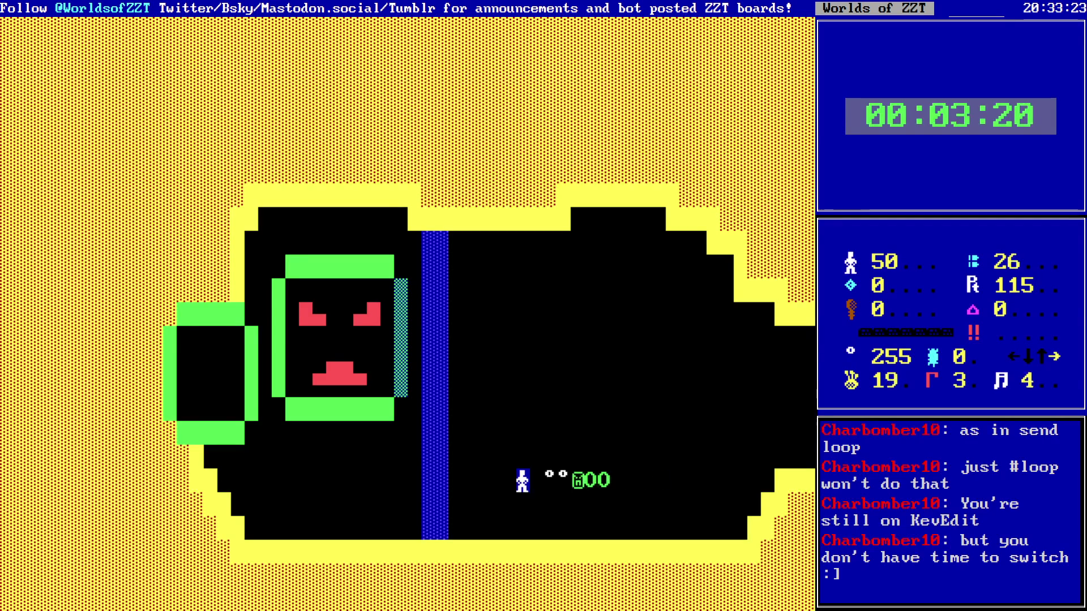
pyautogui.press('Right')
pyautogui.press('Right')
pyautogui.press('Right')
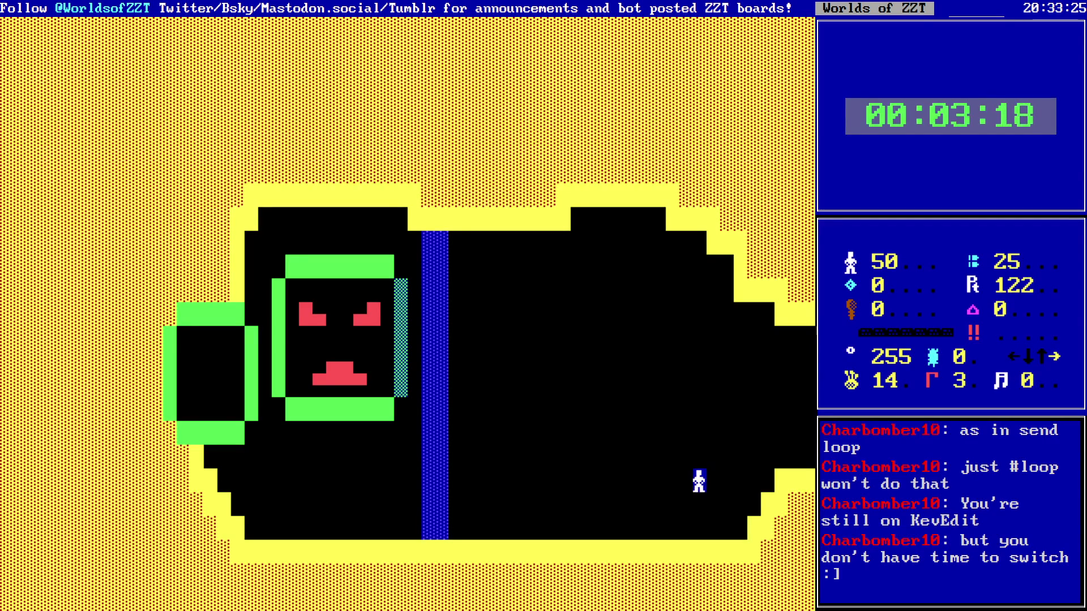
pyautogui.press('Right')
pyautogui.press('Right')
pyautogui.press('Right')
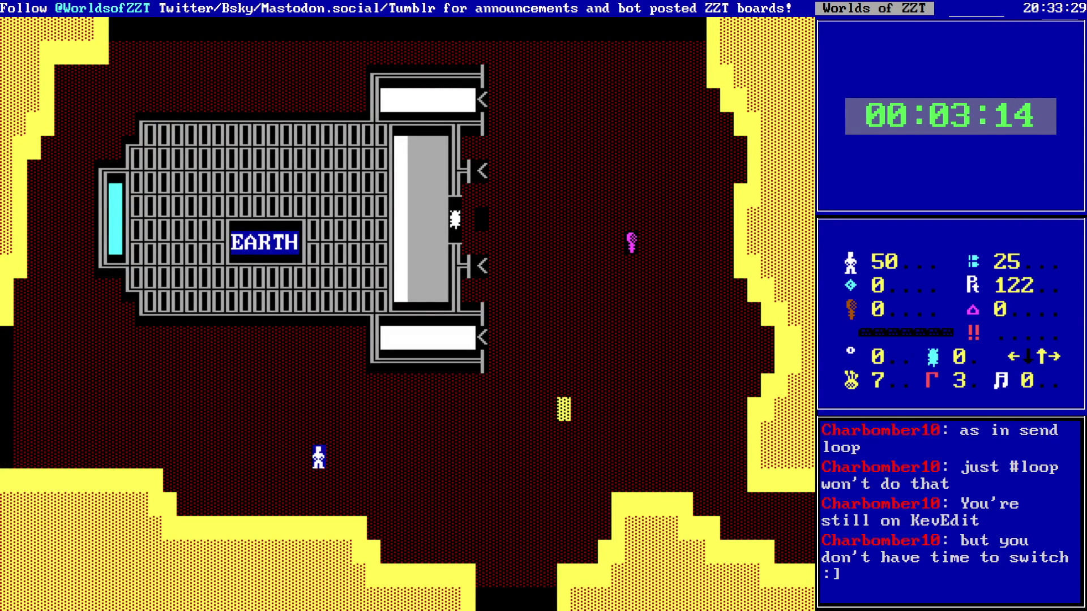
# Walk to the pilot and accept Yes to top off health and ammo.
pyautogui.press('Right')
pyautogui.press('Right')
pyautogui.press('Right')
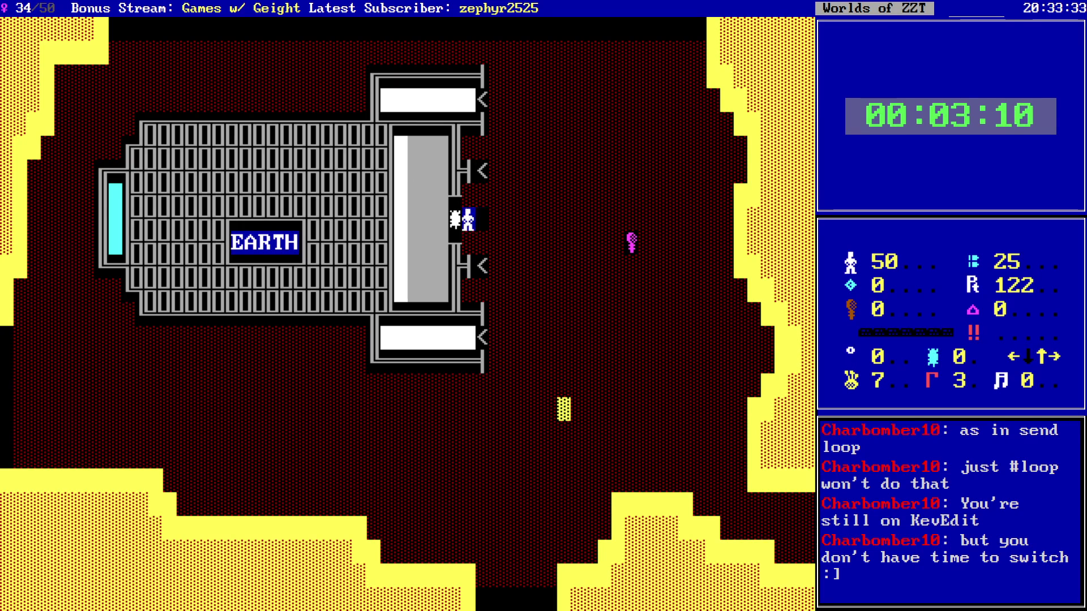
pyautogui.press('Left')
pyautogui.press('Down')
pyautogui.press('Return')
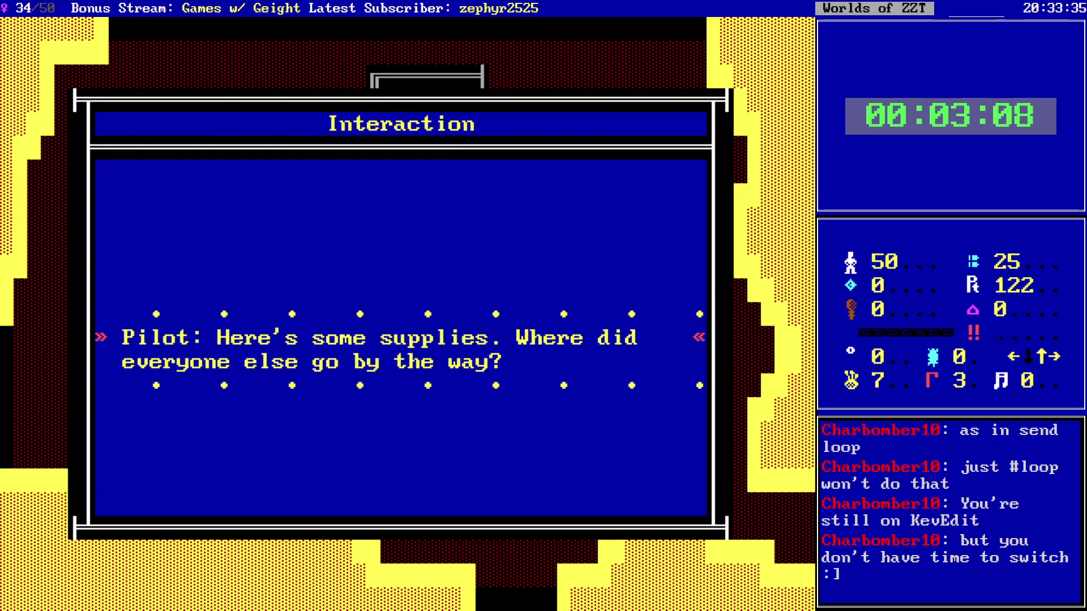
pyautogui.press('Return')
# Go north, pick up ten torches, and light one on entering the dark cave.
pyautogui.press('Up')
pyautogui.press('Up')
pyautogui.press('Up')
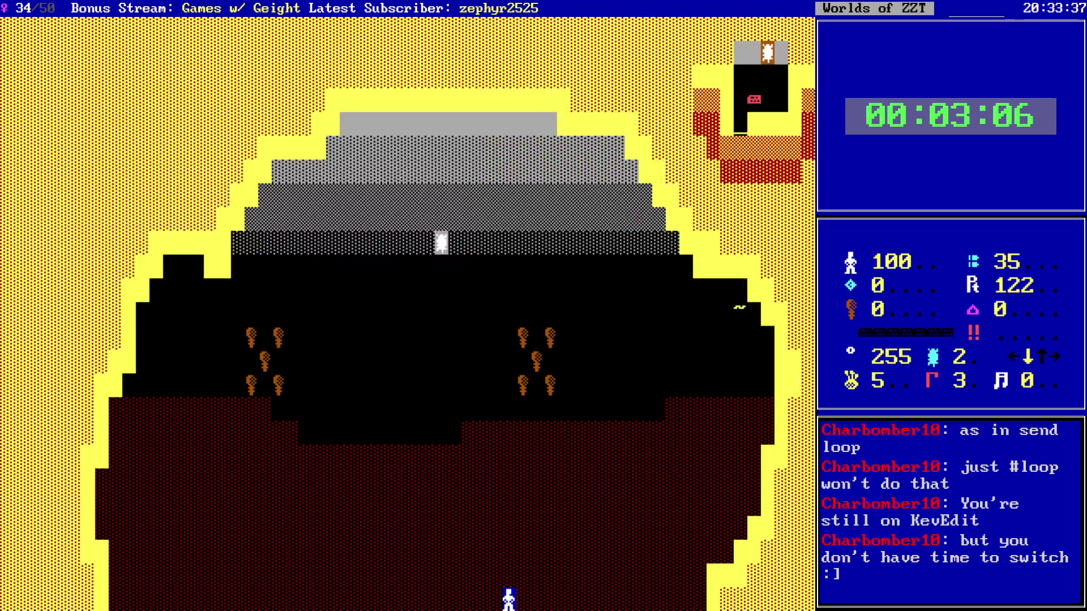
pyautogui.press('Up')
pyautogui.press('Up')
pyautogui.press('Left')
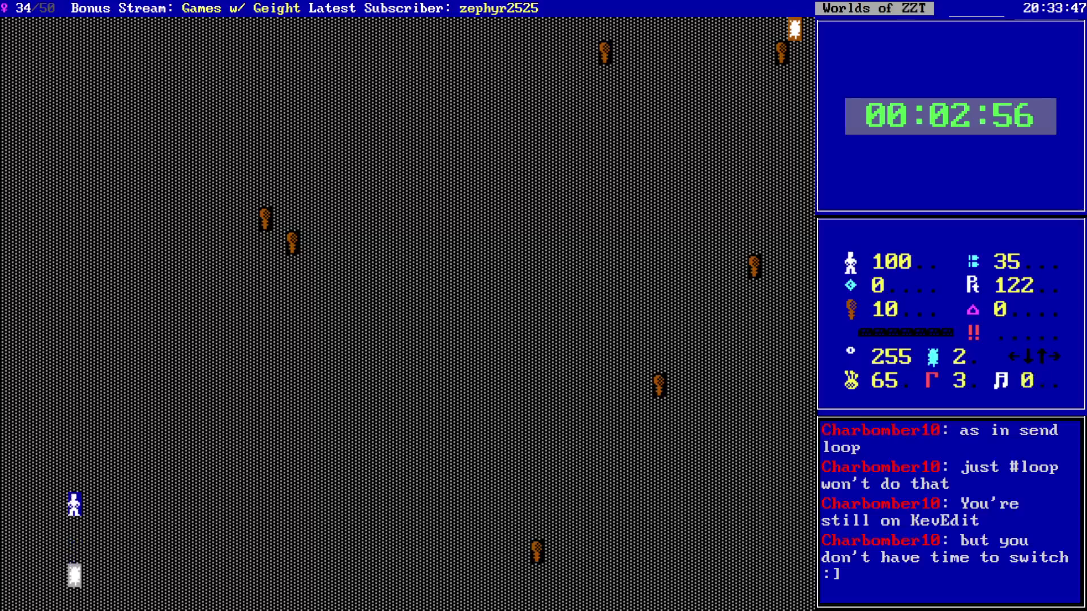
pyautogui.press('t')
pyautogui.press('Up')
pyautogui.press('Left')
pyautogui.press('Left')
pyautogui.press('Up')
pyautogui.press('Up')
pyautogui.press('Up')
pyautogui.press('Up')
pyautogui.press('Up')
pyautogui.press('Up')
pyautogui.press('Up')
pyautogui.press('Up')
pyautogui.press('Up')
pyautogui.press('Up')
# Climb up through the cave shooting the space bats, then head right.
pyautogui.hotkey('shift', 'Up')
pyautogui.hotkey('shift', 'Up')
pyautogui.hotkey('shift', 'Up')
pyautogui.press('Up')
pyautogui.press('Up')
pyautogui.press('Up')
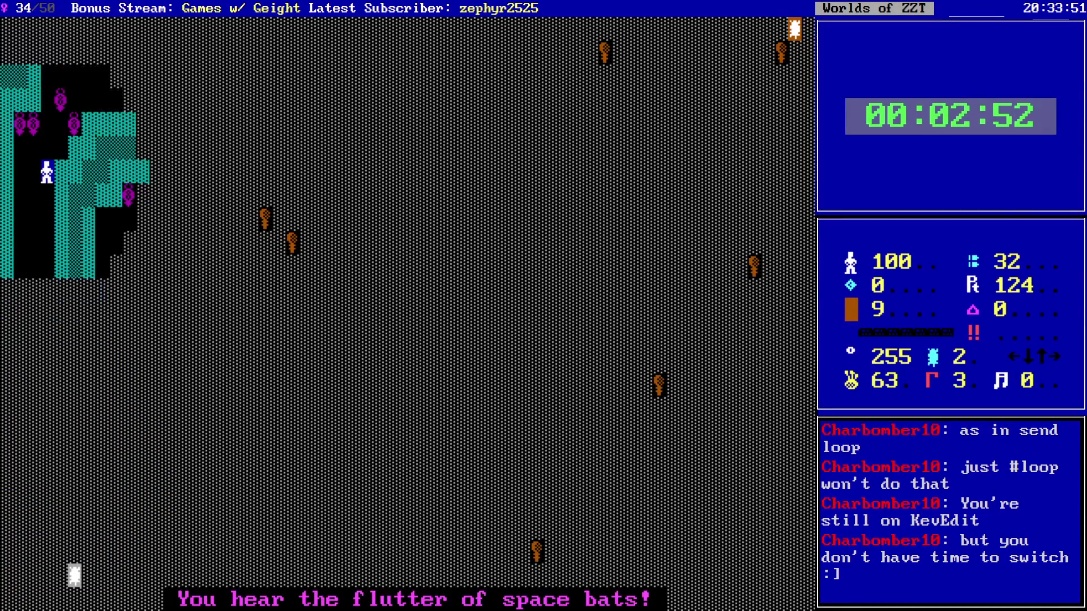
pyautogui.press('Left')
pyautogui.hotkey('shift', 'Up')
pyautogui.press('Left')
pyautogui.hotkey('shift', 'Up')
pyautogui.hotkey('shift', 'Up')
pyautogui.press('Up')
pyautogui.press('Up')
pyautogui.hotkey('shift', 'Right')
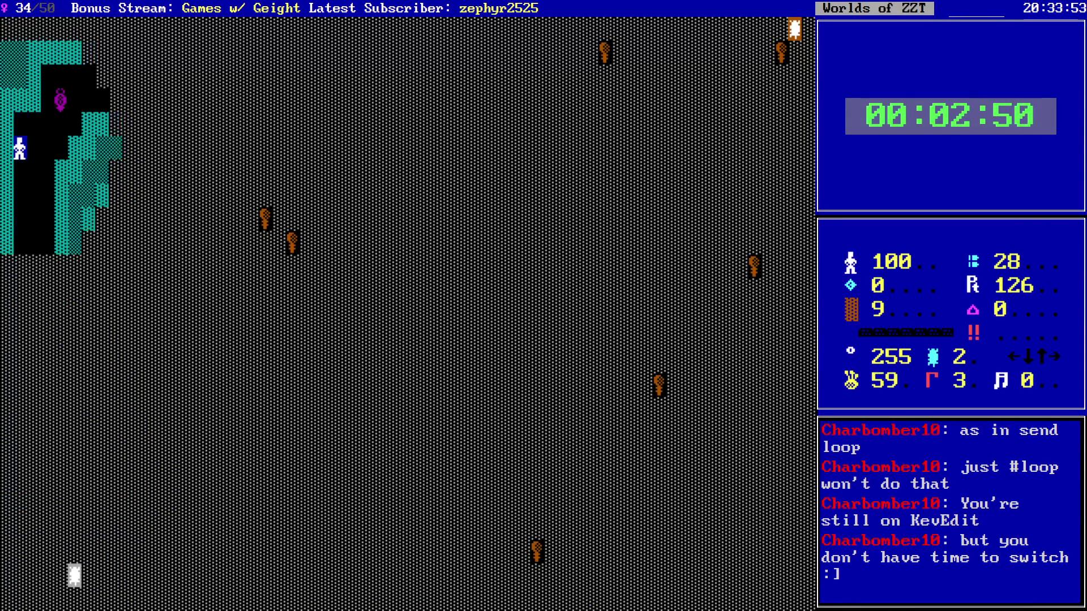
pyautogui.press('Right')
pyautogui.press('Right')
pyautogui.press('Right')
pyautogui.press('Up')
pyautogui.hotkey('shift', 'Right')
pyautogui.press('Right')
pyautogui.press('Right')
pyautogui.press('Right')
pyautogui.press('Right')
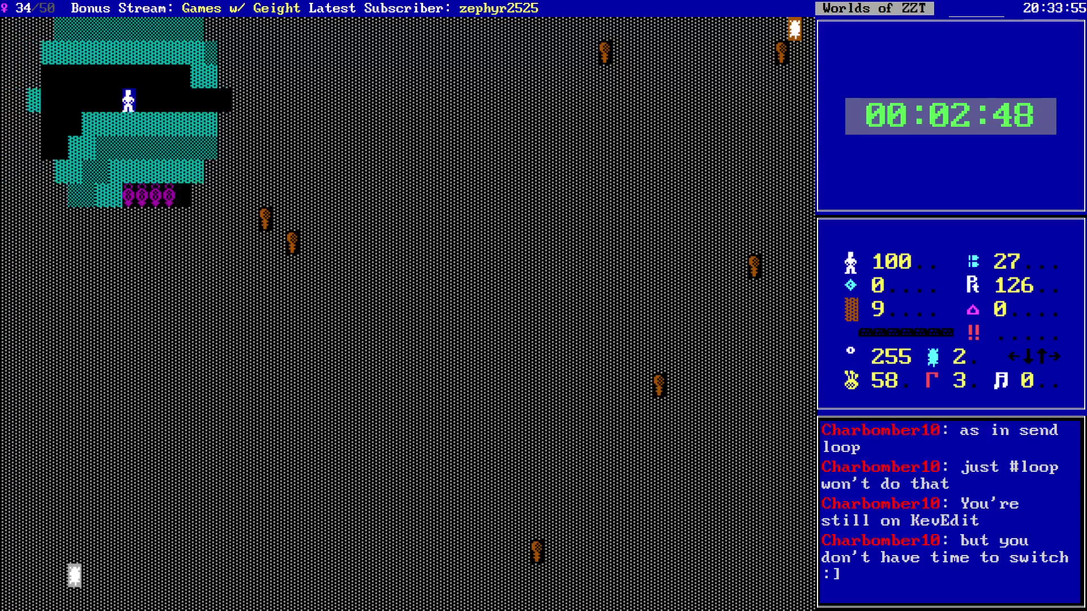
# Walk down past the dead alien body and shoot a creature below.
pyautogui.press('Right')
pyautogui.press('Right')
pyautogui.press('Down')
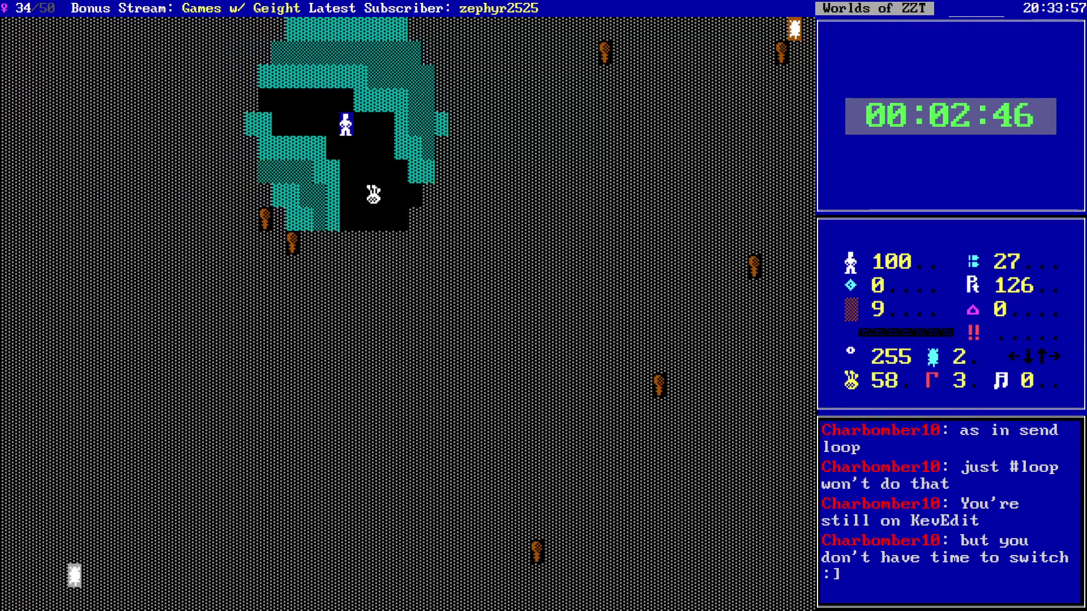
pyautogui.press('Right')
pyautogui.press('Right')
pyautogui.press('Down')
pyautogui.press('Down')
pyautogui.press('Down')
pyautogui.press('Right')
pyautogui.press('Down')
pyautogui.press('Down')
pyautogui.press('Down')
pyautogui.press('Down')
pyautogui.press('Down')
pyautogui.press('Left')
pyautogui.press('Left')
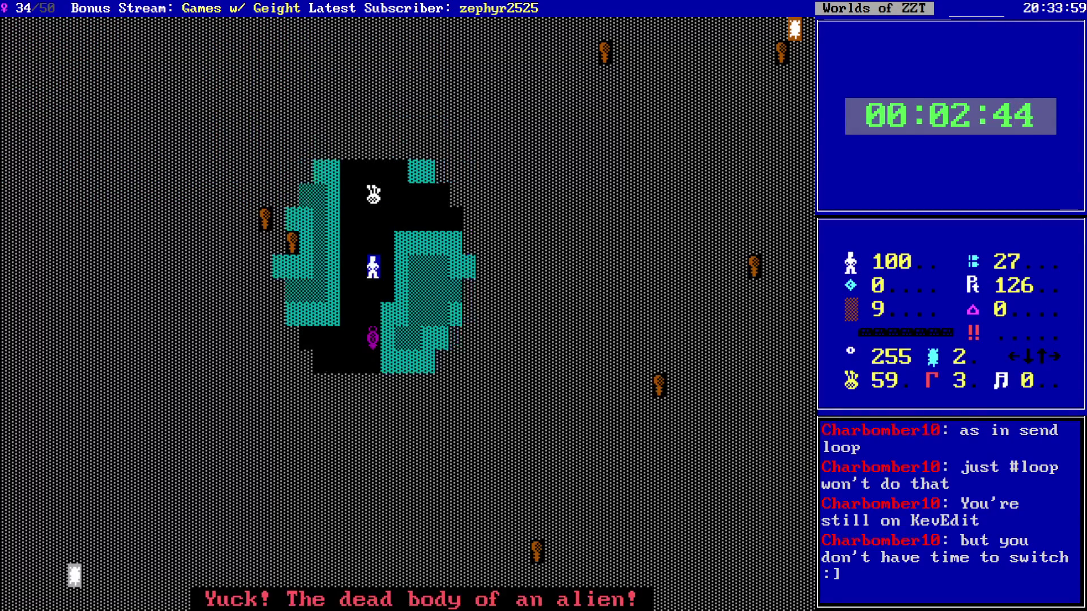
pyautogui.press('Up')
pyautogui.press('Right')
pyautogui.hotkey('shift', 'Down')
# Move down-left through the cave, shooting two creatures along the way.
pyautogui.press('Down')
pyautogui.press('Down')
pyautogui.press('Down')
pyautogui.press('Down')
pyautogui.press('Down')
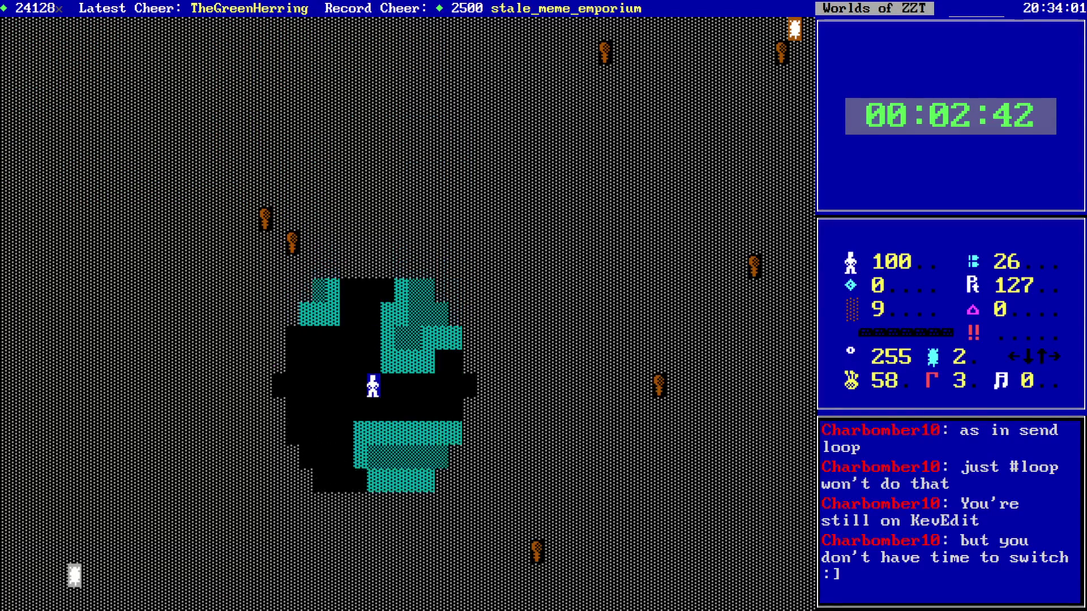
pyautogui.press('Left')
pyautogui.press('Left')
pyautogui.press('Up')
pyautogui.press('Left')
pyautogui.hotkey('shift', 'Left')
pyautogui.press('Left')
pyautogui.press('Down')
pyautogui.press('Down')
pyautogui.press('Down')
pyautogui.press('Down')
pyautogui.press('Left')
pyautogui.press('Up')
pyautogui.hotkey('shift', 'Left')
pyautogui.press('Right')
pyautogui.hotkey('shift', 'Down')
pyautogui.press('Left')
pyautogui.press('Left')
pyautogui.press('Left')
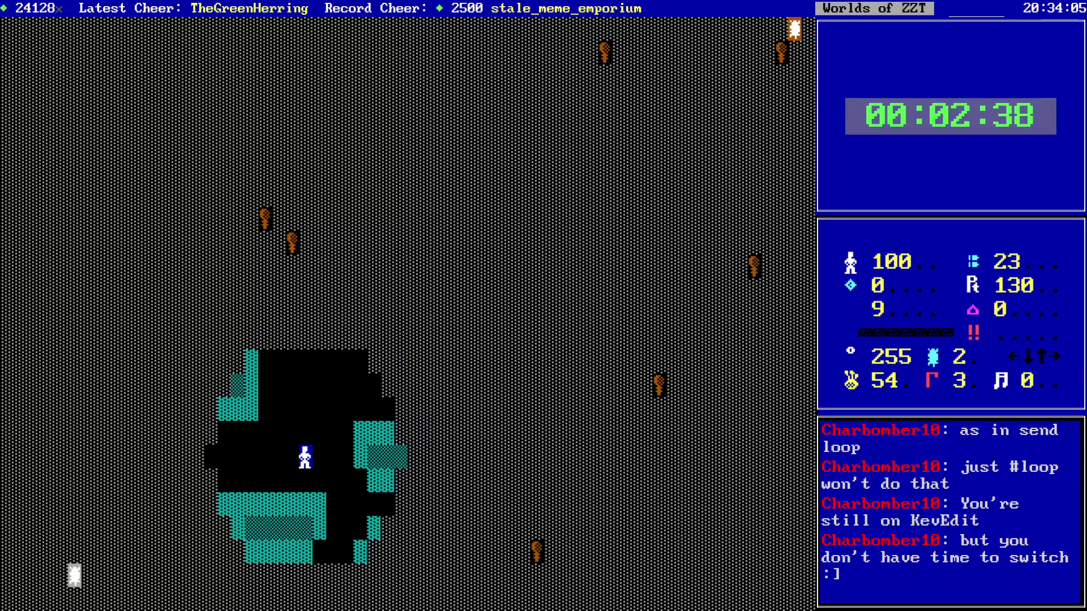
# Head up through the cave firing shots ahead.
pyautogui.press('Up')
pyautogui.press('Up')
pyautogui.press('Up')
pyautogui.press('Left')
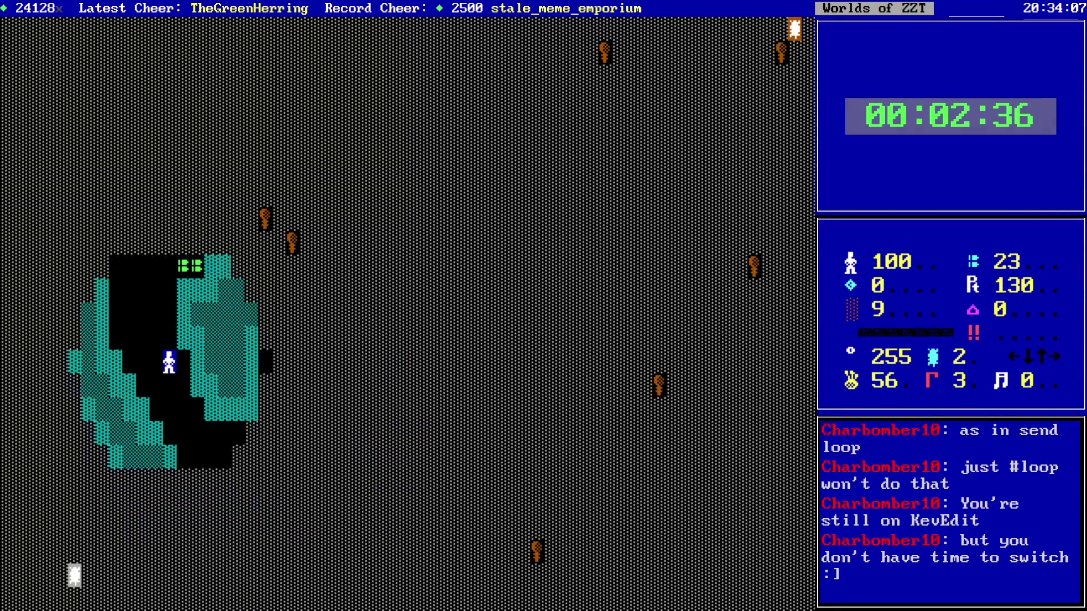
pyautogui.press('Left')
pyautogui.press('Left')
pyautogui.press('Up')
# Shoot the purple creature, light a torch with T, and collect the torch and ammo.
pyautogui.press('Up')
pyautogui.press('Up')
pyautogui.press('Up')
pyautogui.hotkey('shift', 'Up')
pyautogui.hotkey('shift', 'Up')
pyautogui.press('Right')
pyautogui.press('Right')
pyautogui.hotkey('shift', 'Up')
pyautogui.press('Right')
pyautogui.press('Right')
pyautogui.press('Right')
pyautogui.press('Up')
pyautogui.press('t')
pyautogui.press('Up')
pyautogui.press('Up')
pyautogui.press('Right')
pyautogui.hotkey('shift', 'Left')
pyautogui.press('Down')
pyautogui.press('Right')
pyautogui.press('Right')
pyautogui.press('Right')
pyautogui.press('Right')
# Eat the pill by choosing 'Yum.', pick up a torch, and walk right and down.
pyautogui.press('Down')
pyautogui.press('Return')
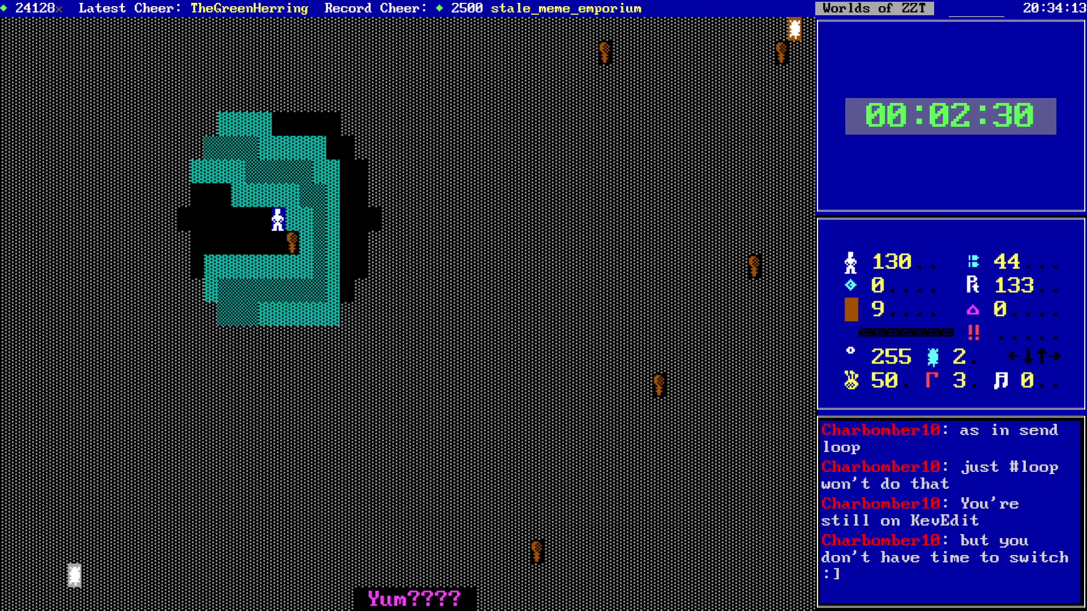
pyautogui.press('Down')
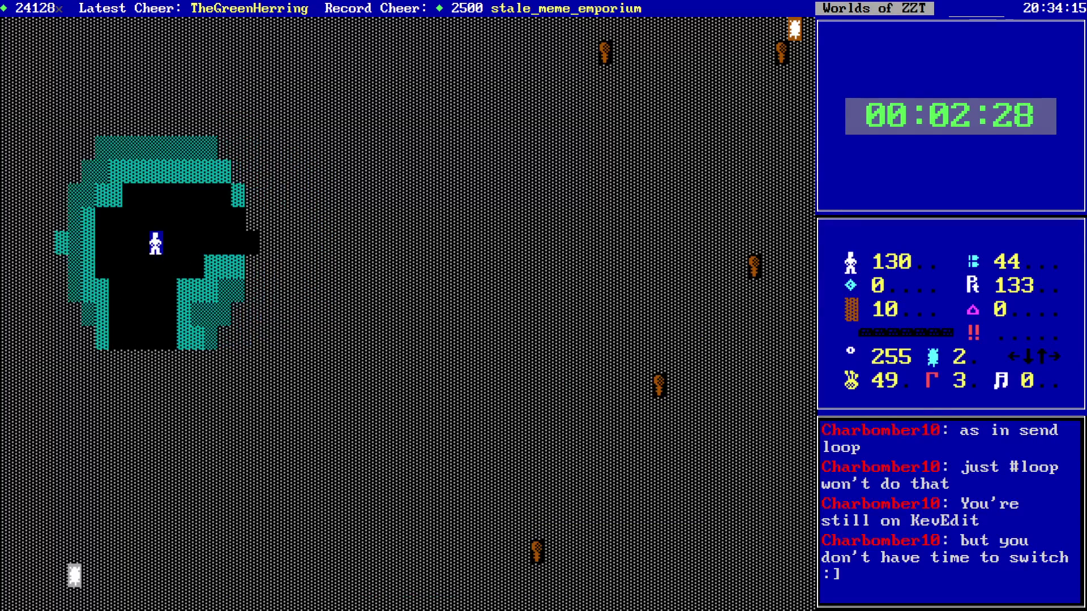
pyautogui.press('Down')
pyautogui.press('Right')
pyautogui.press('Right')
pyautogui.press('Down')
pyautogui.press('Right')
pyautogui.press('Right')
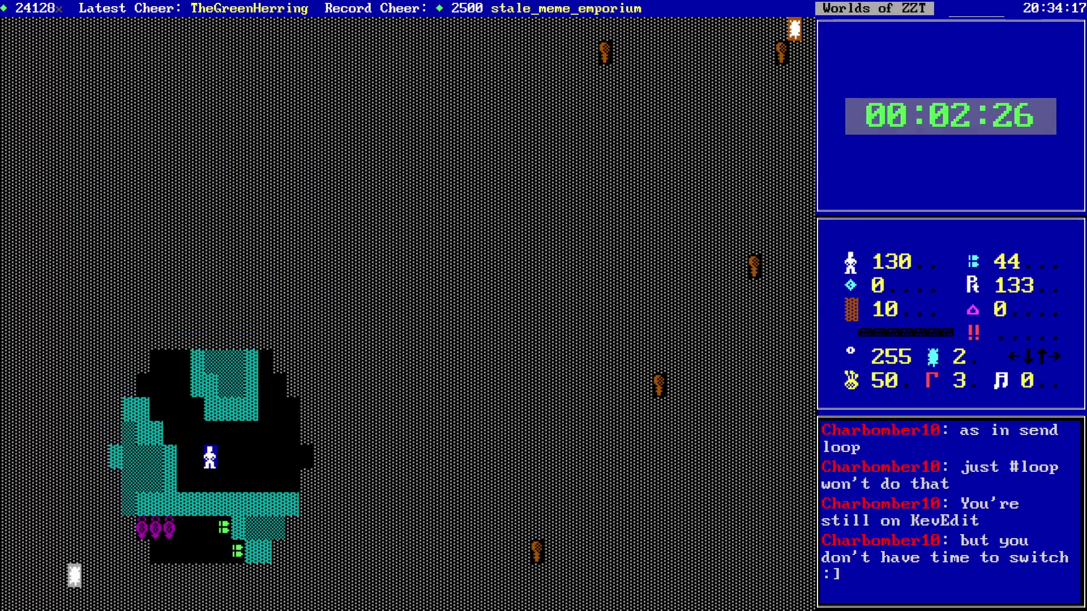
pyautogui.press('Right')
pyautogui.press('Right')
pyautogui.press('Right')
pyautogui.press('Right')
pyautogui.press('Right')
pyautogui.press('Right')
pyautogui.press('Down')
pyautogui.press('Down')
pyautogui.press('Down')
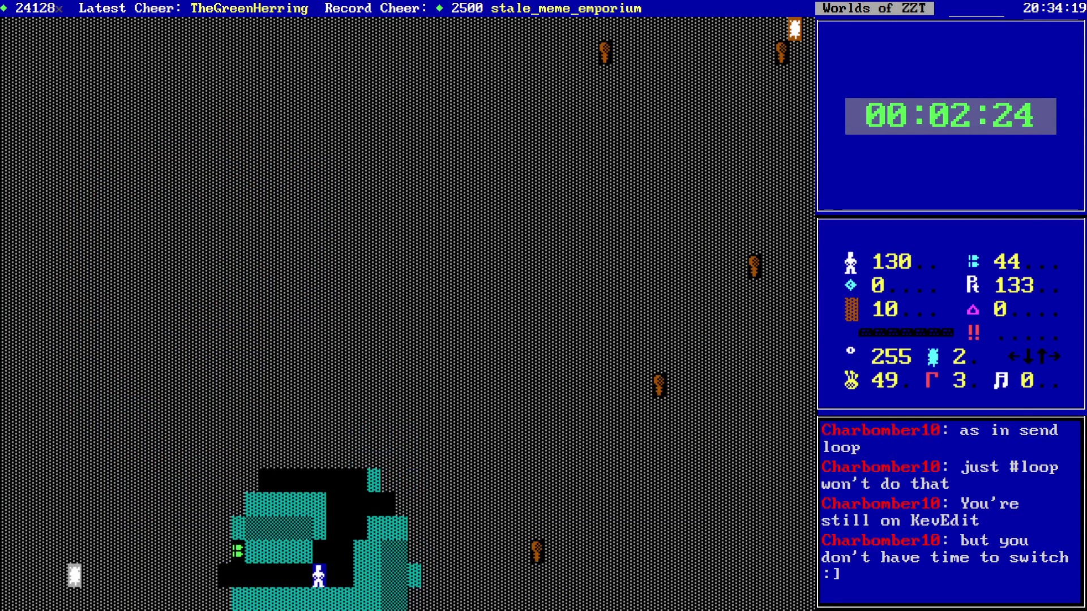
# Collect the gems to the left and eat the next pill by choosing 'Yum.'.
pyautogui.press('Left')
pyautogui.press('Left')
pyautogui.press('Left')
pyautogui.press('Left')
pyautogui.press('Left')
pyautogui.press('Up')
pyautogui.press('Up')
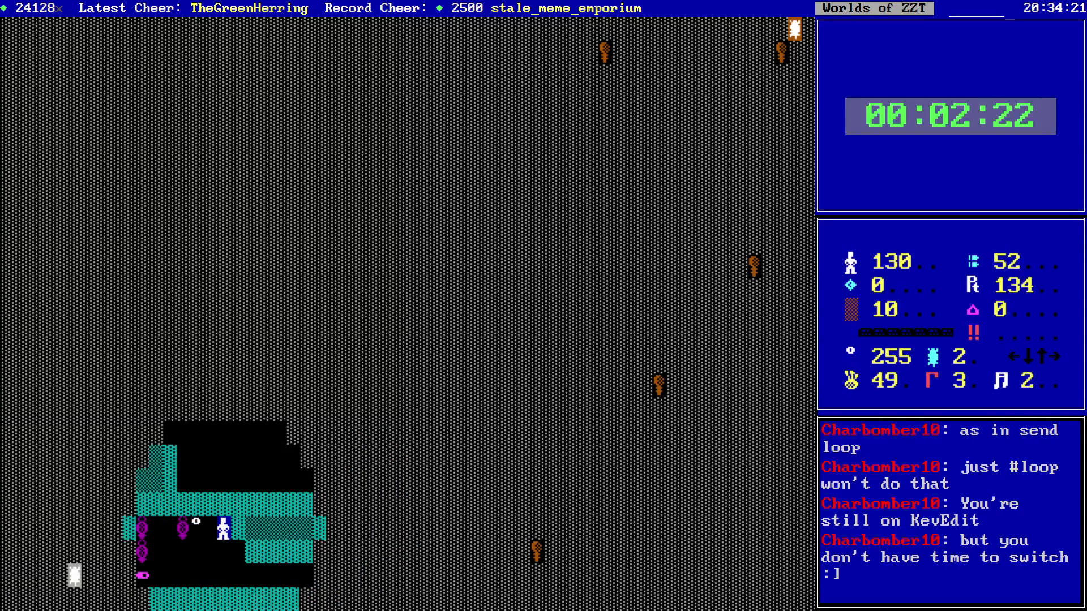
pyautogui.press('Down')
pyautogui.press('Up')
pyautogui.press('Down')
pyautogui.press('Down')
pyautogui.press('Left')
pyautogui.press('Left')
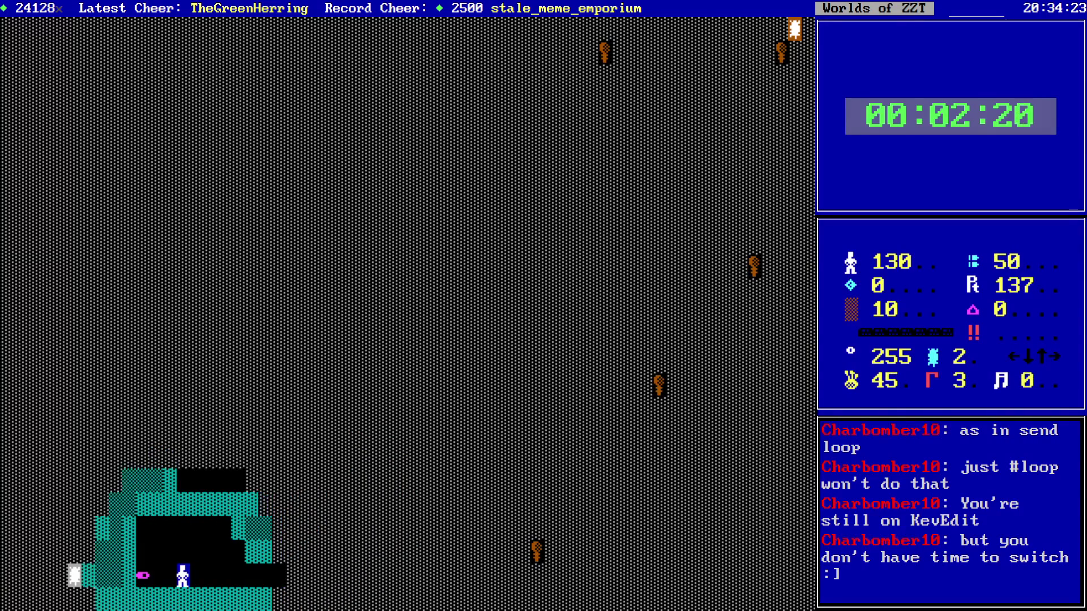
pyautogui.press('Left')
pyautogui.press('Left')
pyautogui.press('Down')
pyautogui.press('Return')
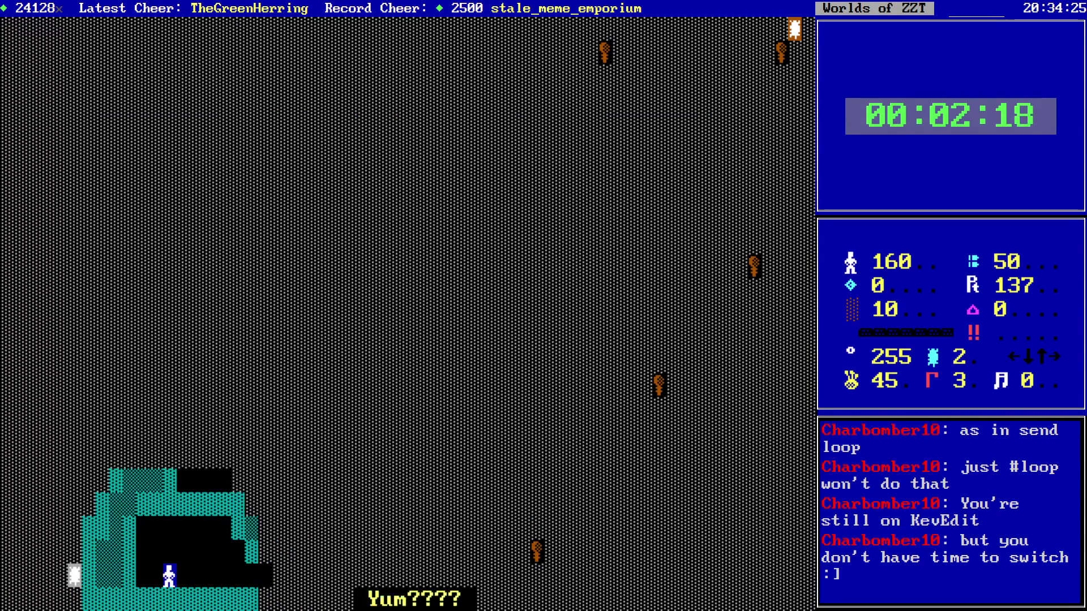
# Walk right and up into the cave toward the ammo and torch.
pyautogui.press('Right')
pyautogui.press('Right')
pyautogui.press('Right')
pyautogui.press('Up')
pyautogui.press('Up')
pyautogui.press('Up')
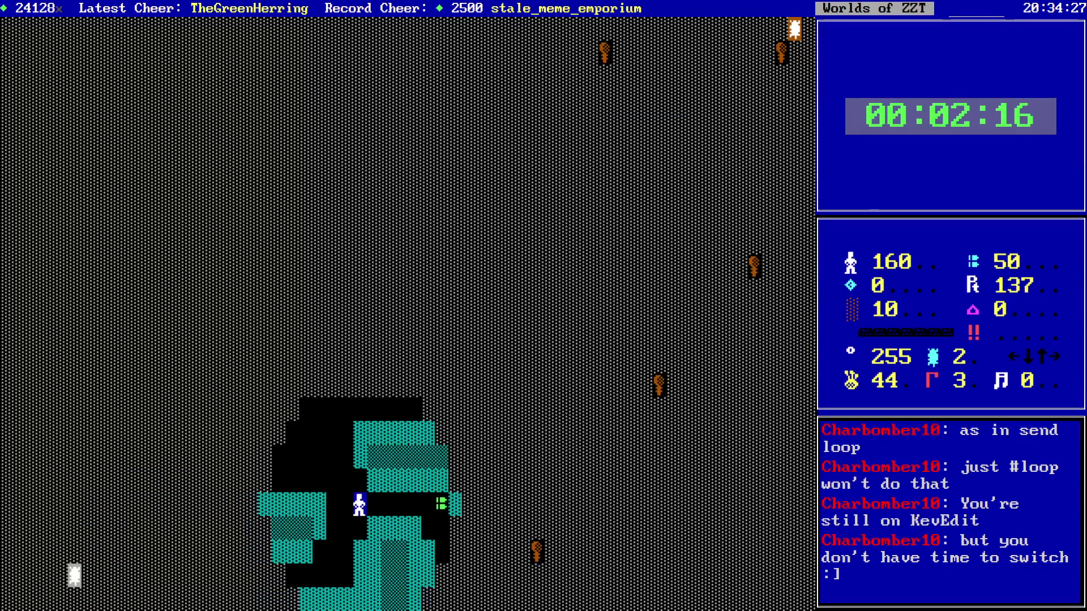
pyautogui.press('Right')
pyautogui.press('Right')
pyautogui.press('Right')
pyautogui.press('Right')
pyautogui.press('Right')
pyautogui.press('Down')
pyautogui.press('Right')
pyautogui.press('Down')
pyautogui.press('Down')
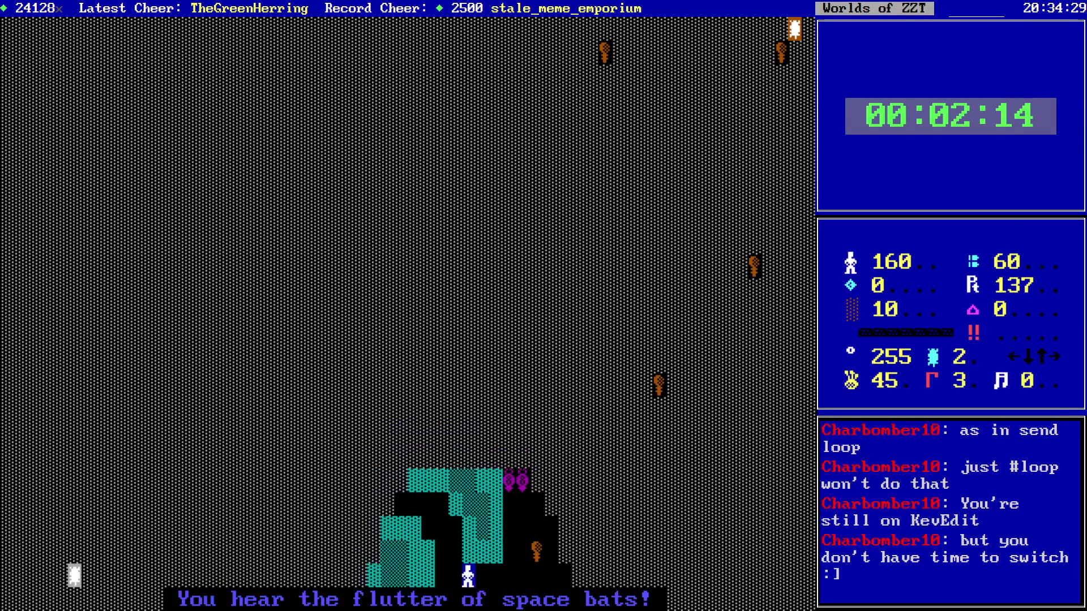
# Pick up the torch while shooting upward at the ruffians above.
pyautogui.press('Right')
pyautogui.press('Right')
pyautogui.press('Right')
pyautogui.hotkey('shift', 'Up')
pyautogui.hotkey('shift', 'Up')
pyautogui.hotkey('shift', 'Up')
pyautogui.press('Right')
pyautogui.press('Right')
pyautogui.press('Up')
pyautogui.hotkey('shift', 'Up')
pyautogui.hotkey('shift', 'Up')
pyautogui.hotkey('shift', 'Up')
pyautogui.press('Left')
pyautogui.hotkey('shift', 'Up')
pyautogui.hotkey('shift', 'Up')
pyautogui.press('Up')
pyautogui.press('Up')
pyautogui.press('Up')
pyautogui.hotkey('shift', 'Up')
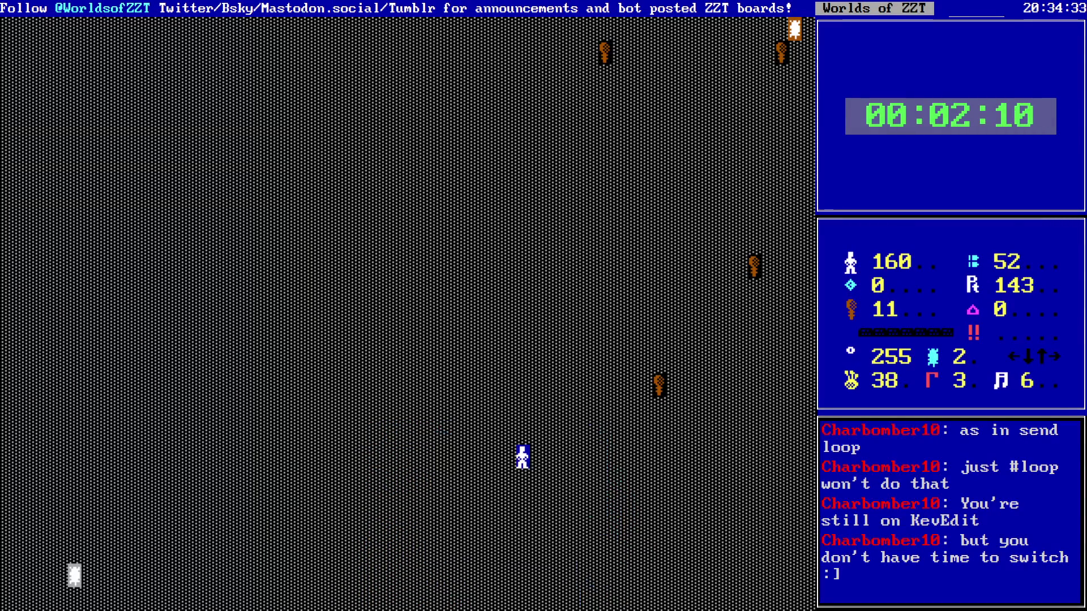
# Light a torch, walk right through the lit cave, and shoot the ruffian ahead.
pyautogui.press('t')
pyautogui.press('Down')
pyautogui.press('Down')
pyautogui.press('Right')
pyautogui.press('Right')
pyautogui.press('Right')
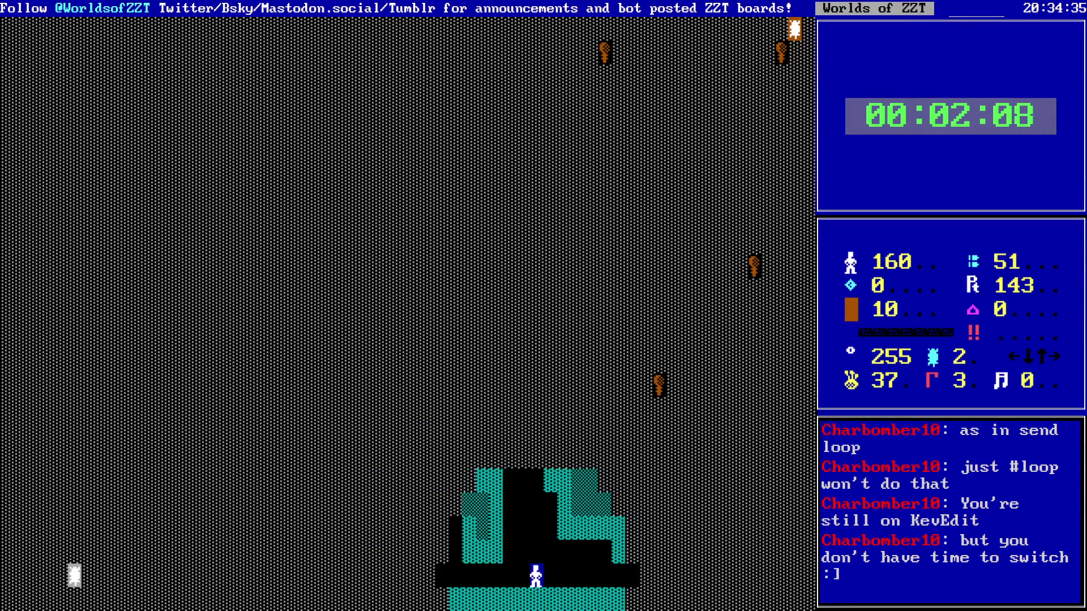
pyautogui.press('Right')
pyautogui.press('Right')
pyautogui.press('Right')
pyautogui.hotkey('shift', 'Right')
pyautogui.hotkey('shift', 'Right')
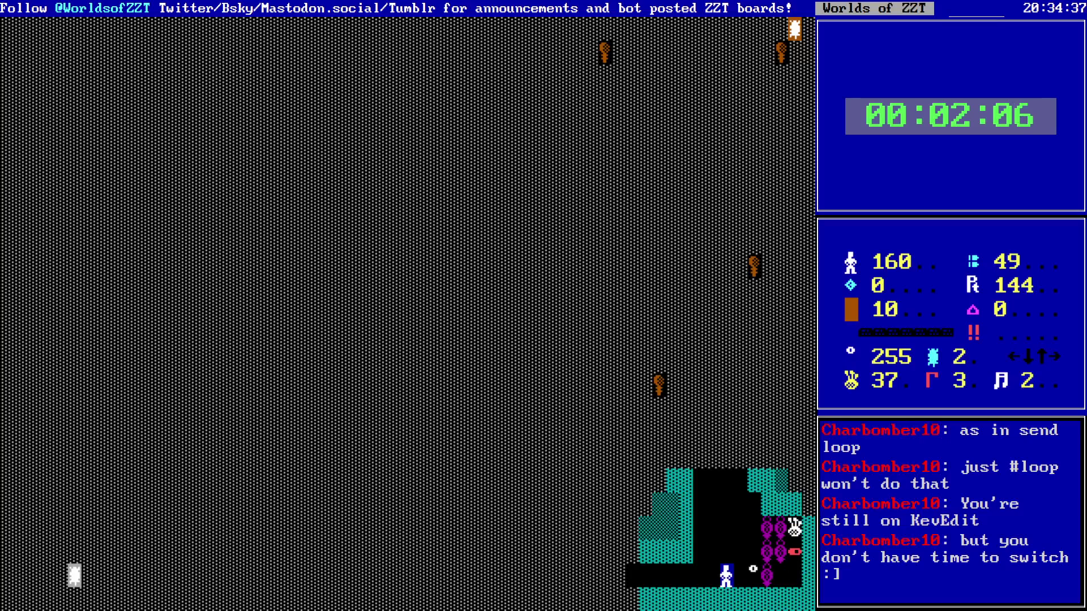
pyautogui.press('Up')
pyautogui.press('Up')
pyautogui.hotkey('shift', 'Right')
pyautogui.hotkey('shift', 'Right')
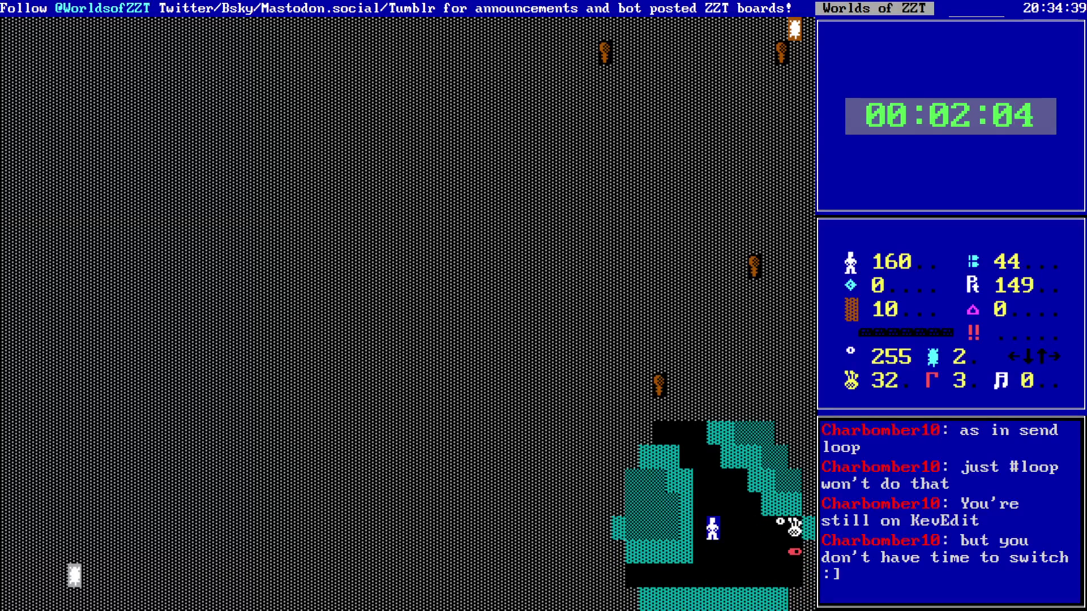
pyautogui.press('Right')
pyautogui.press('Right')
pyautogui.press('Right')
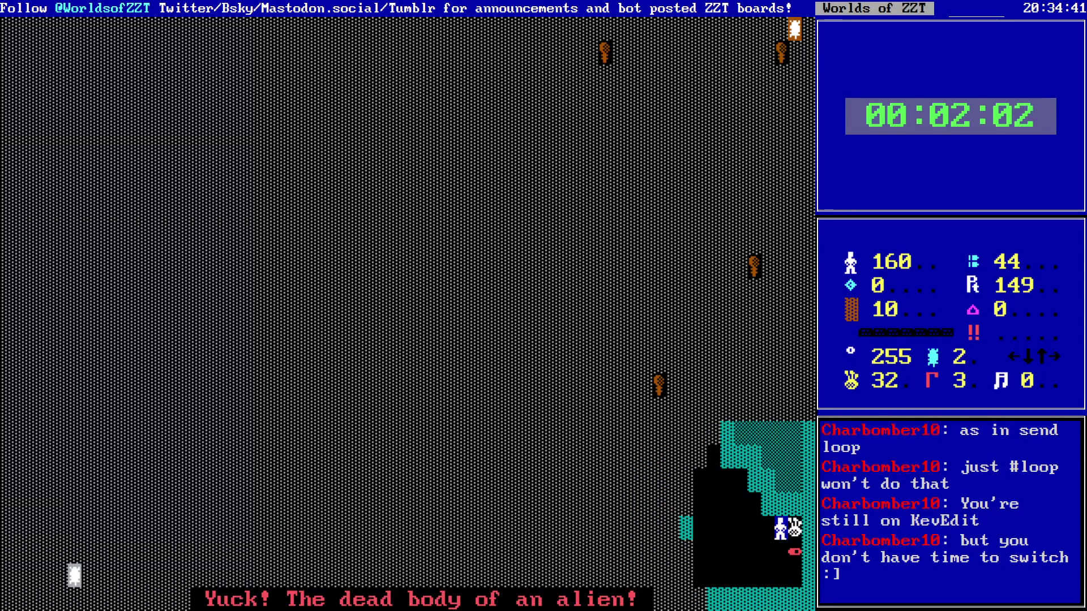
# Eat the pill beside the alien body and step back left.
pyautogui.press('Down')
pyautogui.press('Right')
pyautogui.press('Down')
pyautogui.press('Return')
pyautogui.press('Left')
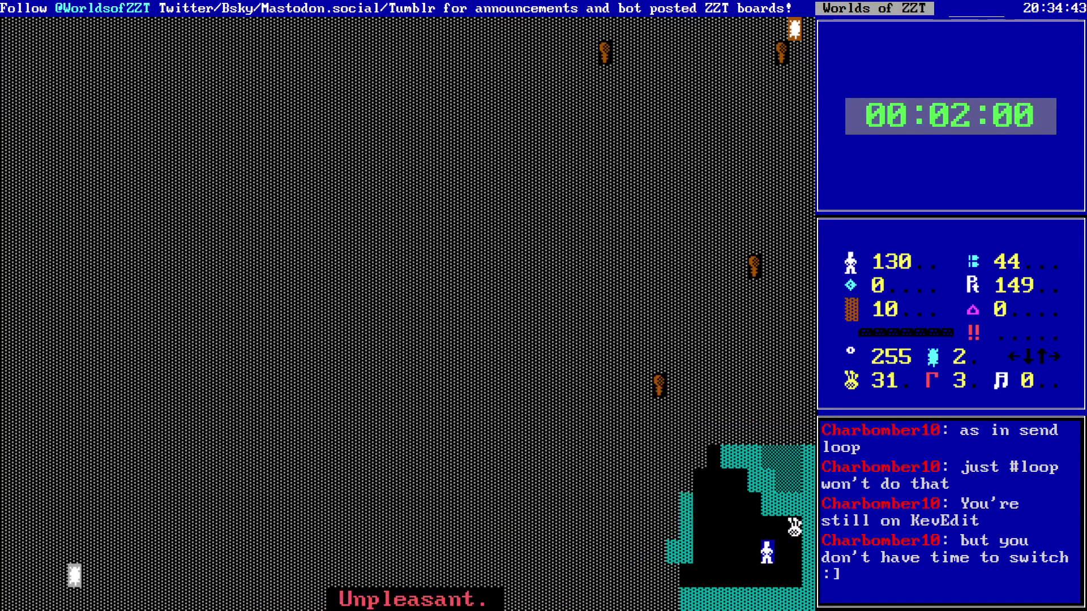
# Walk up and left through the dark passage.
pyautogui.press('Left')
pyautogui.press('Left')
pyautogui.press('Left')
pyautogui.press('Left')
pyautogui.press('Up')
pyautogui.press('Up')
pyautogui.press('Left')
pyautogui.press('Up')
pyautogui.press('Up')
pyautogui.press('Left')
pyautogui.press('Left')
pyautogui.press('Up')
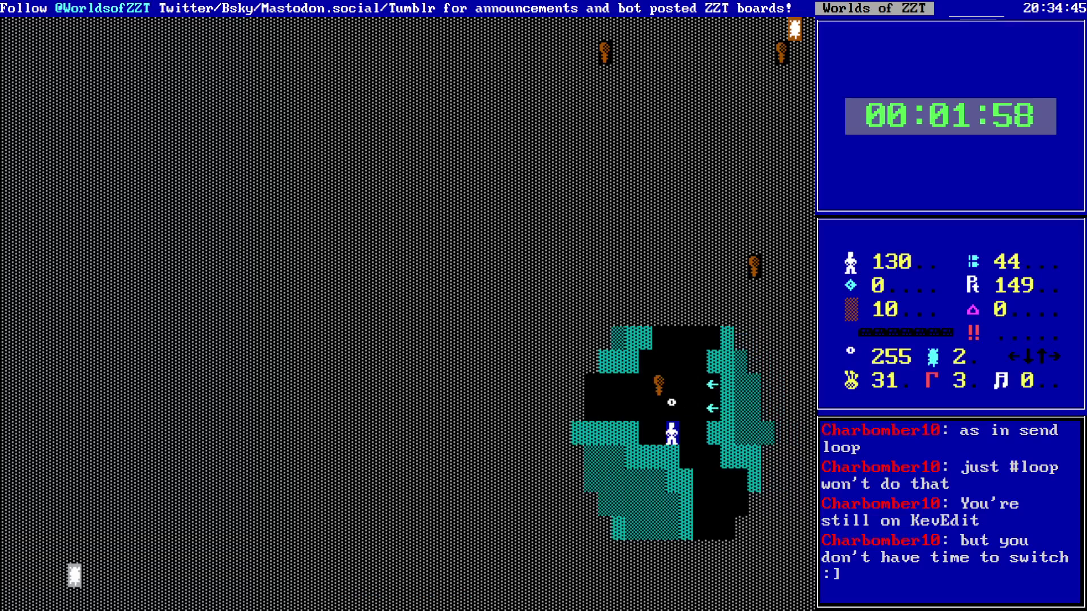
pyautogui.press('Left')
pyautogui.press('Left')
# Head up and right through the cave, collecting two more torches.
pyautogui.press('Right')
pyautogui.press('Up')
pyautogui.press('Up')
pyautogui.press('Up')
pyautogui.press('Right')
pyautogui.press('Up')
pyautogui.press('Right')
pyautogui.press('Right')
pyautogui.press('Up')
pyautogui.press('Up')
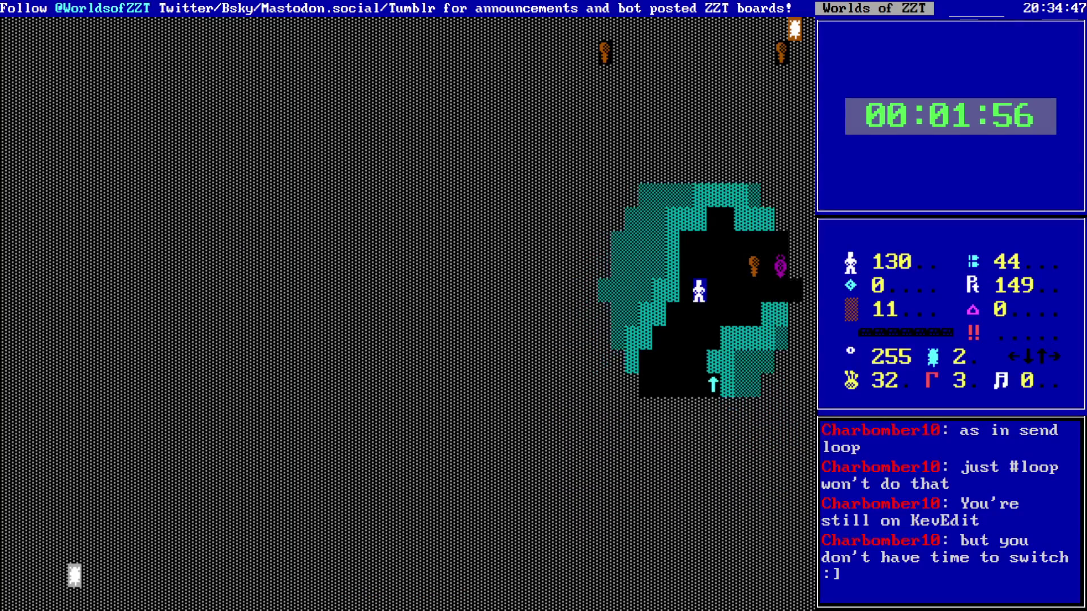
pyautogui.press('Right')
pyautogui.press('Right')
pyautogui.press('Right')
pyautogui.press('Right')
pyautogui.press('Up')
# Continue up the dark corridor toward the exit, shooting enemies ahead.
pyautogui.press('Right')
pyautogui.press('Right')
pyautogui.press('Up')
pyautogui.press('Up')
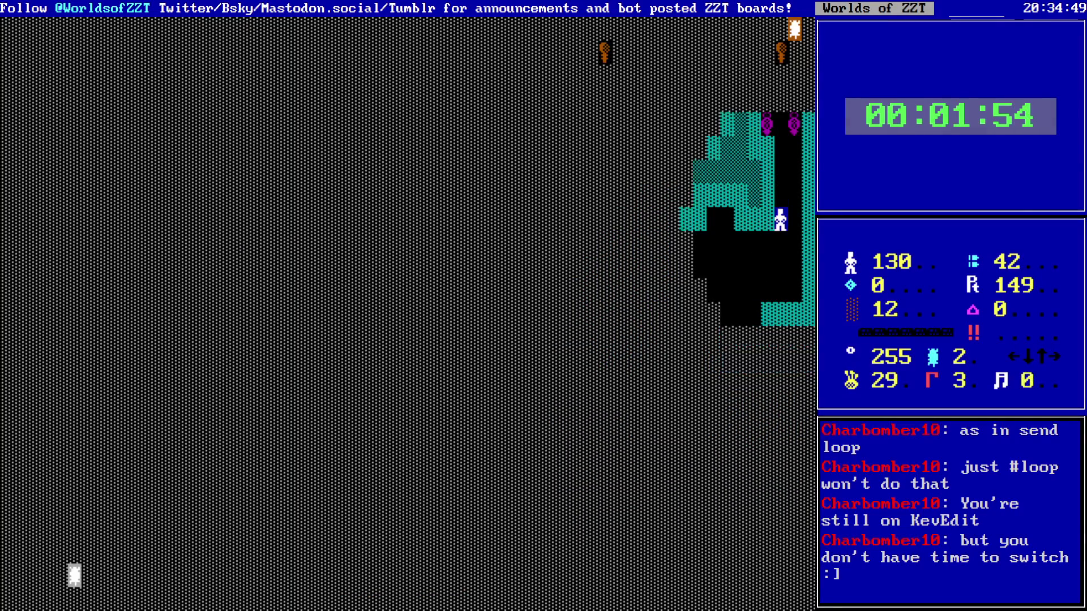
pyautogui.press('Up')
pyautogui.press('Up')
pyautogui.press('Up')
pyautogui.press('Down')
pyautogui.press('Down')
pyautogui.press('Right')
pyautogui.hotkey('shift', 'Up')
pyautogui.hotkey('shift', 'Up')
pyautogui.press('Up')
pyautogui.press('Up')
pyautogui.press('Up')
pyautogui.press('Up')
pyautogui.hotkey('shift', 'Up')
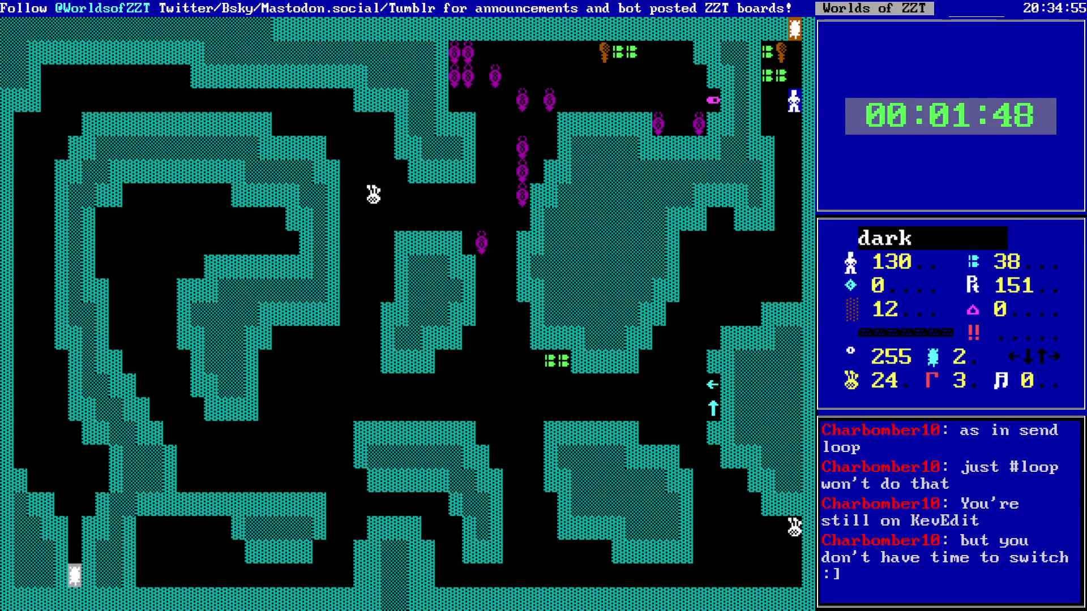
# Collect the ammo and torch, leave the cave, and take the red key card.
pyautogui.press('Up')
pyautogui.press('Left')
pyautogui.press('Up')
pyautogui.press('Left')
pyautogui.press('Right')
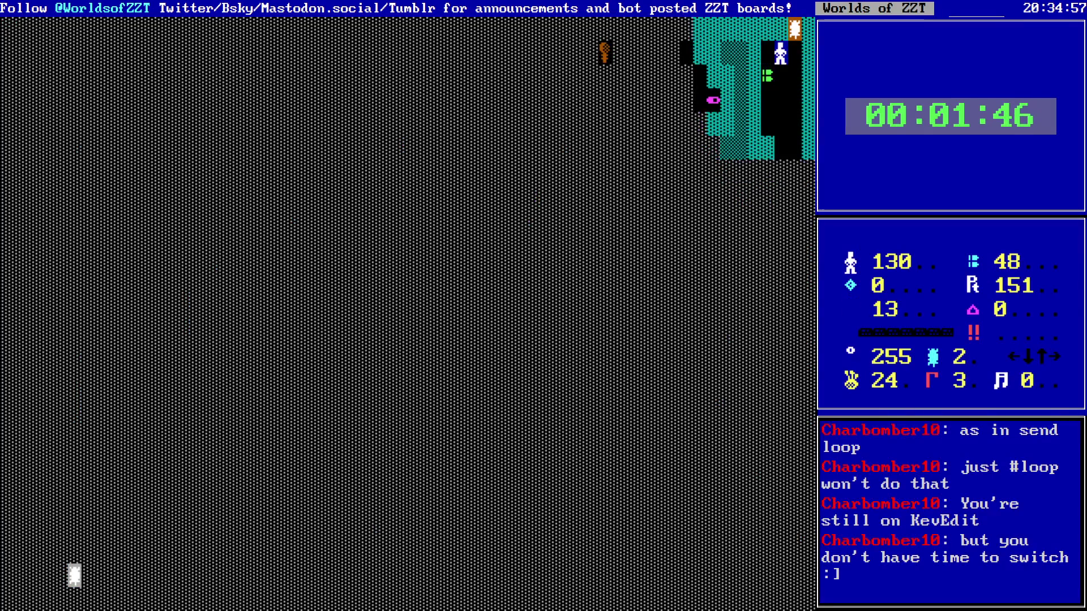
pyautogui.press('Right')
pyautogui.press('Up')
pyautogui.press('Down')
pyautogui.press('Down')
pyautogui.press('Left')
pyautogui.press('Down')
# Run the 'flags' cheat to verify LANDED, QUEST, JUICE and KEY are set.
pyautogui.press('?')
pyautogui.write('flags')
pyautogui.press('Return')
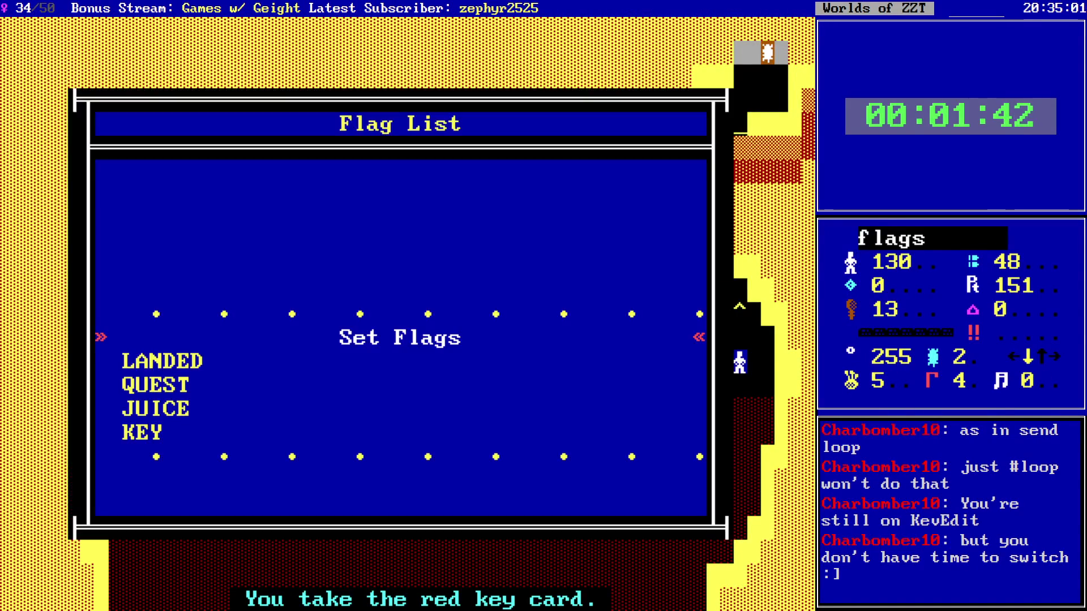
pyautogui.press('Escape')
# Walk off the planet board's bottom edge, east into the next board, and up the black corridor.
pyautogui.press('Left')
pyautogui.press('Left')
pyautogui.press('Left')
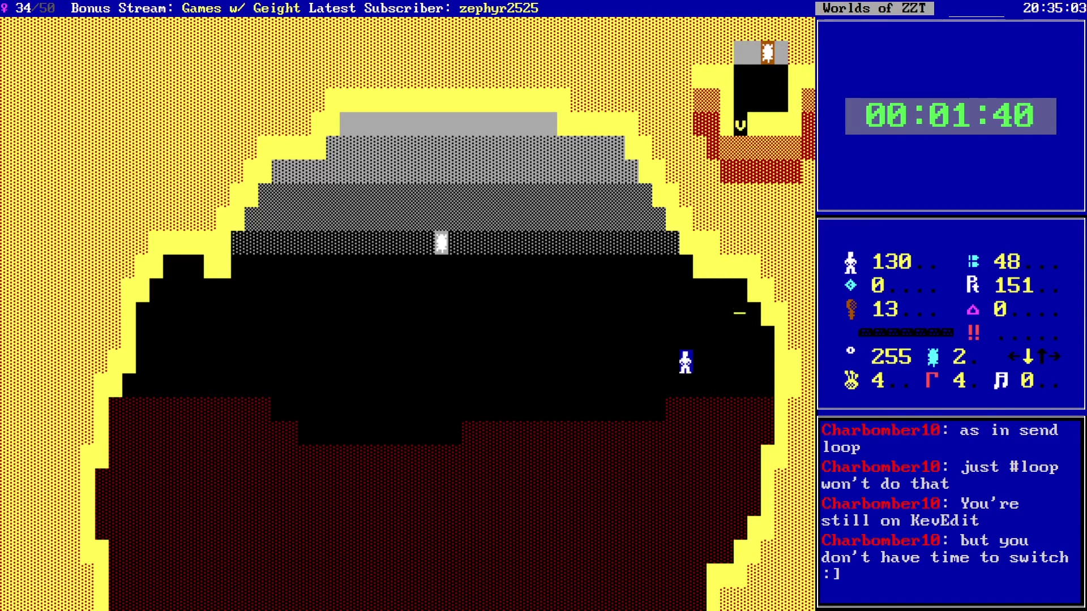
pyautogui.press('Down')
pyautogui.press('Down')
pyautogui.press('Down')
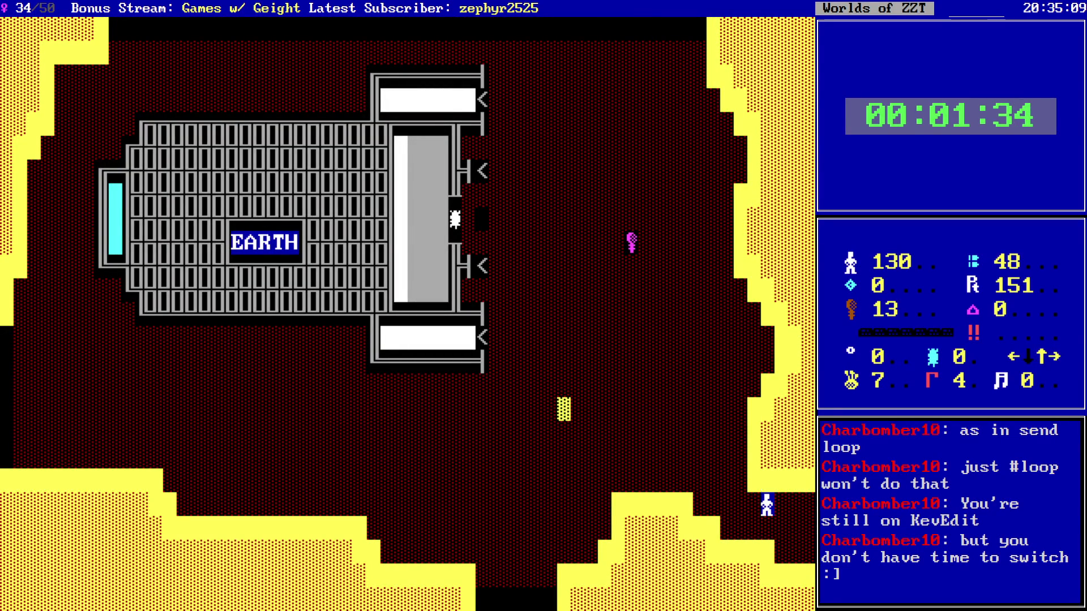
pyautogui.press('Right')
pyautogui.press('Right')
pyautogui.press('Right')
pyautogui.press('Up')
pyautogui.press('Up')
pyautogui.press('Up')
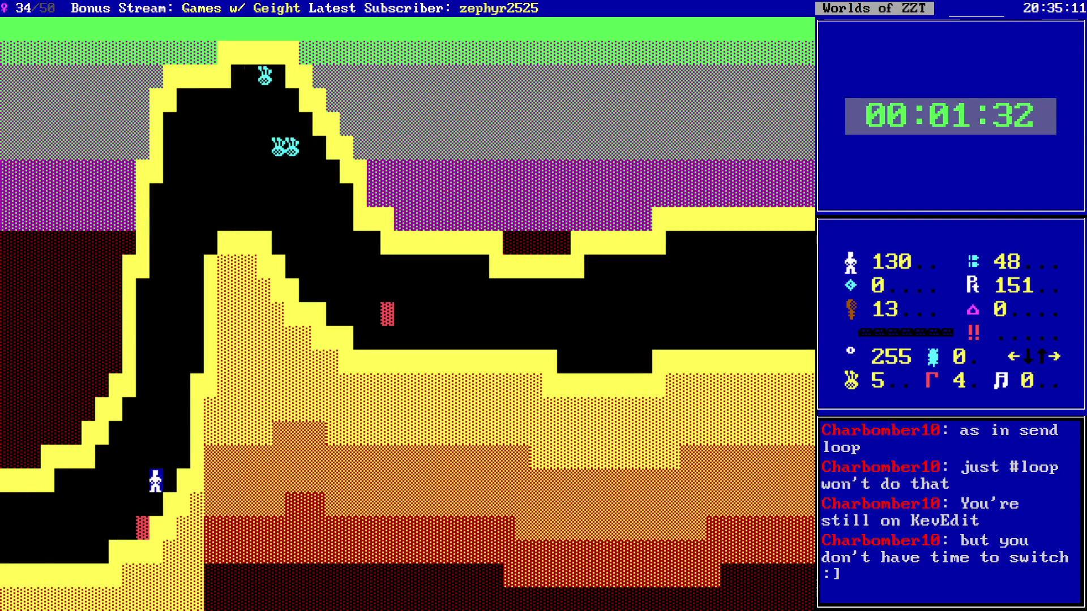
pyautogui.press('Right')
pyautogui.press('Up')
pyautogui.press('Up')
pyautogui.press('Right')
pyautogui.press('Up')
pyautogui.press('Right')
pyautogui.press('Right')
pyautogui.press('Right')
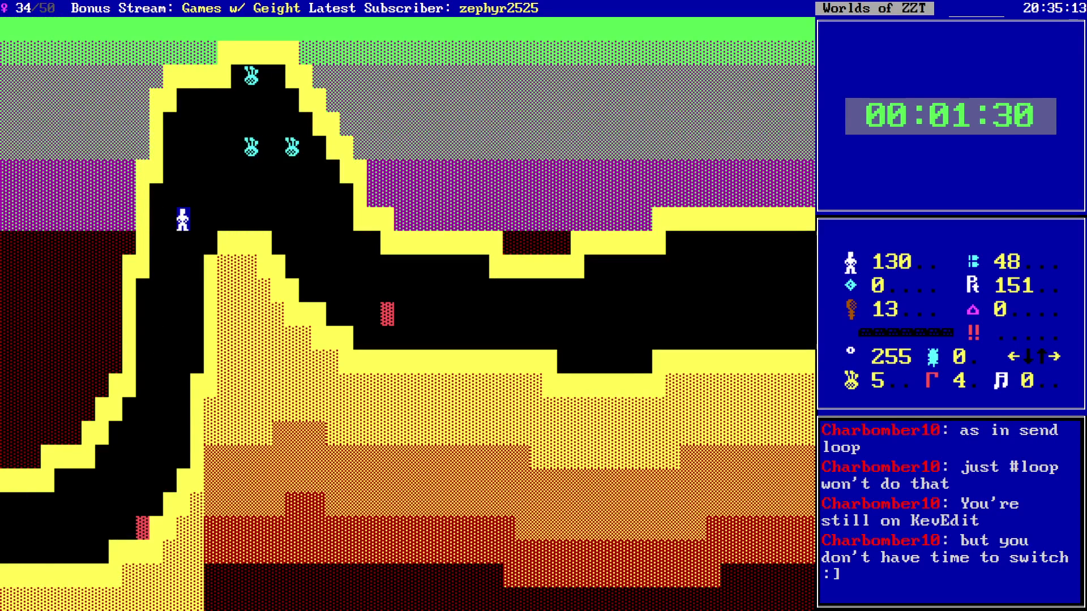
# Run to the corridor's end and exit east onto the camp board toward the monitor.
pyautogui.press('Down')
pyautogui.press('Down')
pyautogui.press('Down')
pyautogui.press('Right')
pyautogui.press('Right')
pyautogui.press('Down')
pyautogui.press('Right')
pyautogui.press('Right')
pyautogui.press('Right')
pyautogui.press('Right')
pyautogui.press('Right')
pyautogui.press('Right')
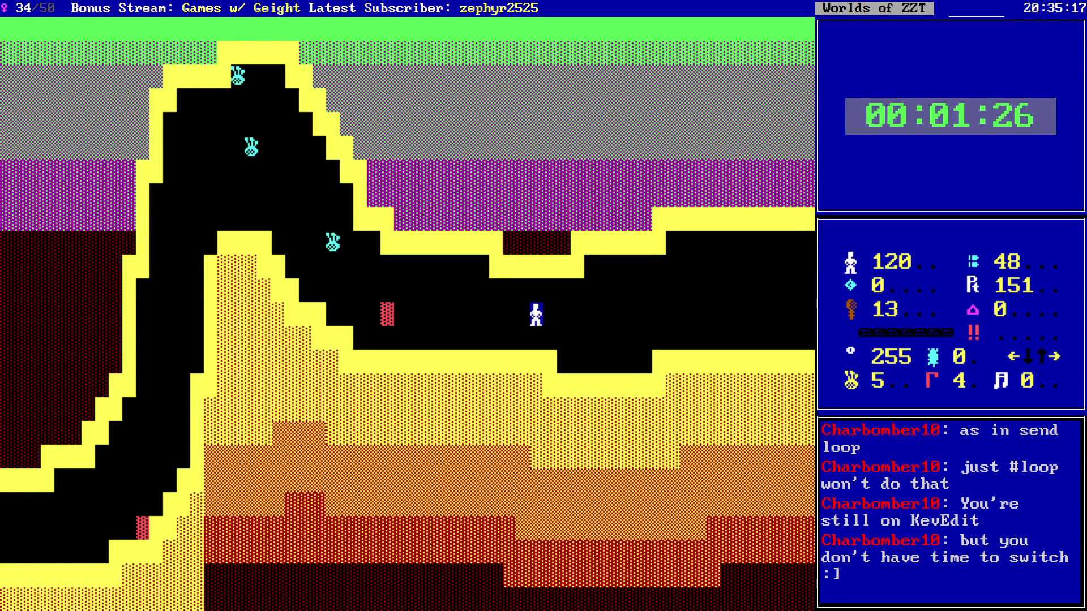
pyautogui.press('Right')
pyautogui.press('Right')
pyautogui.press('Right')
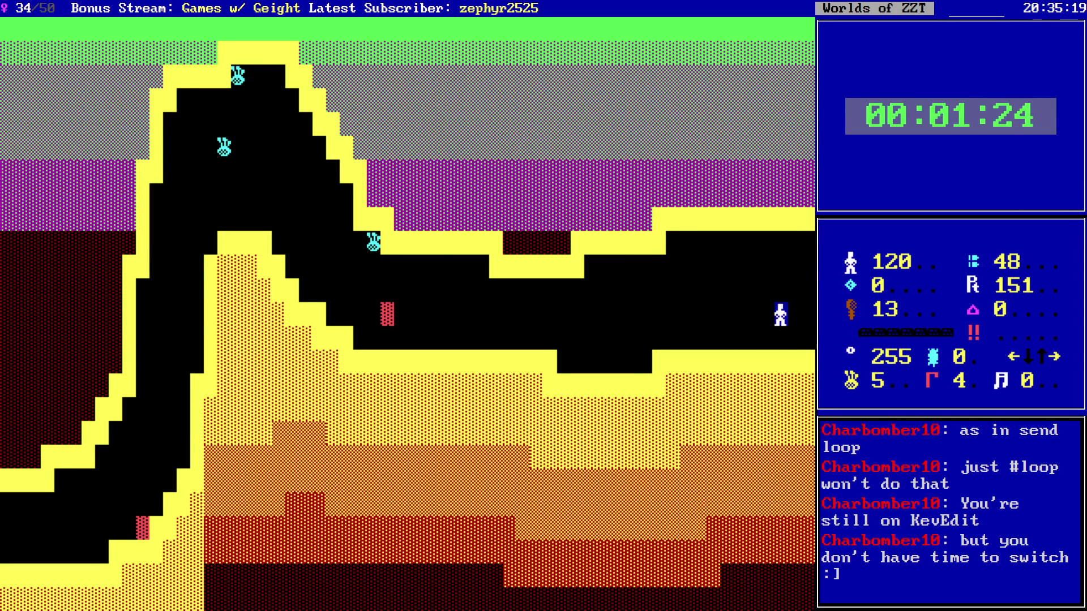
pyautogui.press('Right')
pyautogui.press('Up')
pyautogui.press('Up')
pyautogui.press('Up')
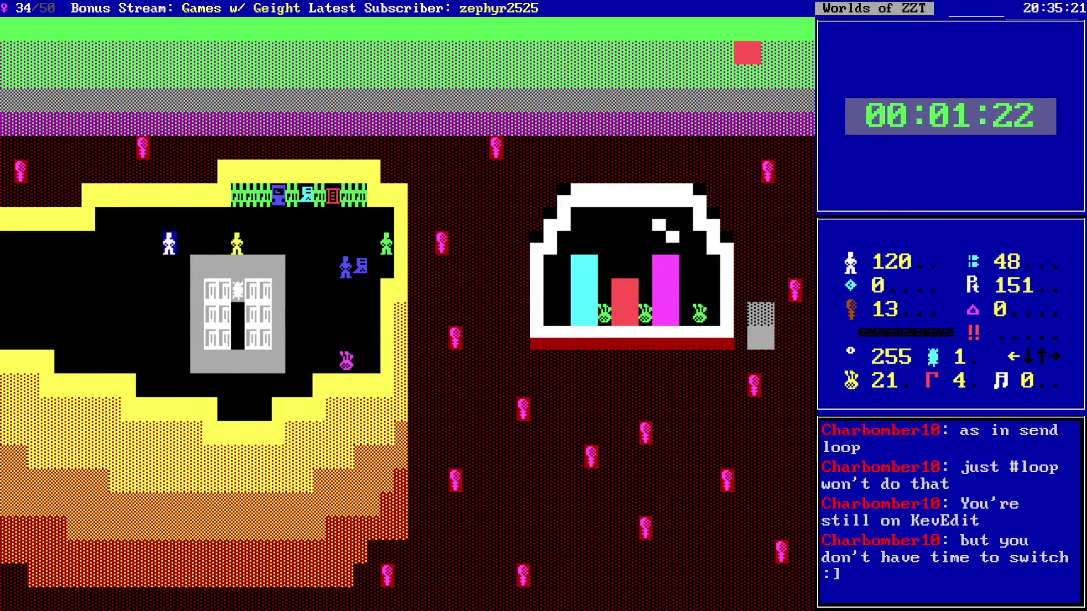
pyautogui.press('Right')
pyautogui.press('Right')
pyautogui.press('Right')
pyautogui.press('Right')
pyautogui.press('Right')
# Read the monitor, insert the red keycard, and pour the bug juice into the device.
pyautogui.press('Left')
pyautogui.press('Up')
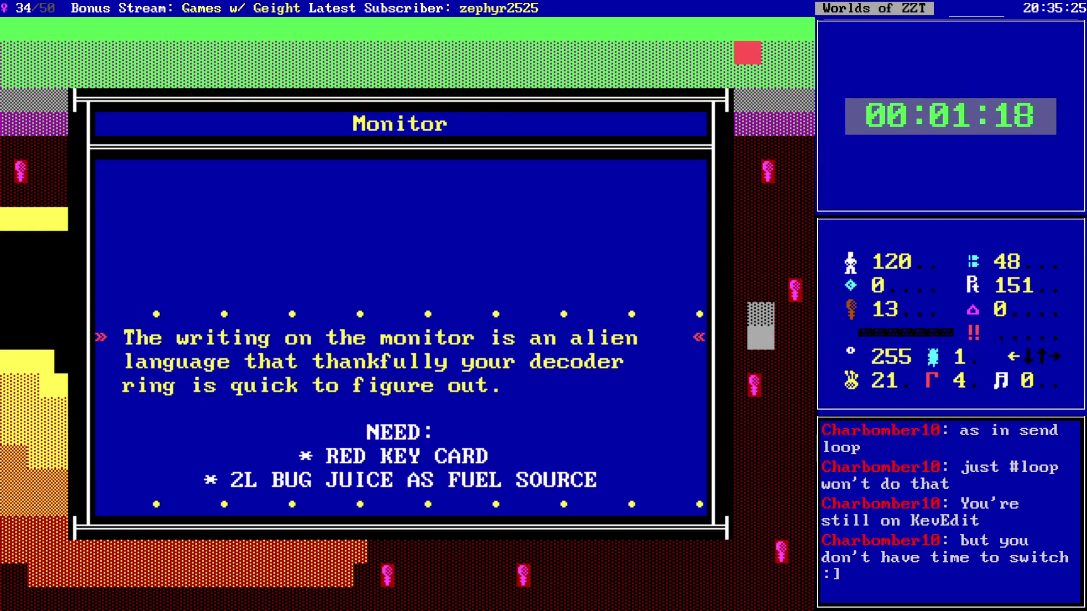
pyautogui.press('Return')
pyautogui.press('Right')
pyautogui.press('Right')
pyautogui.press('Right')
pyautogui.press('Up')
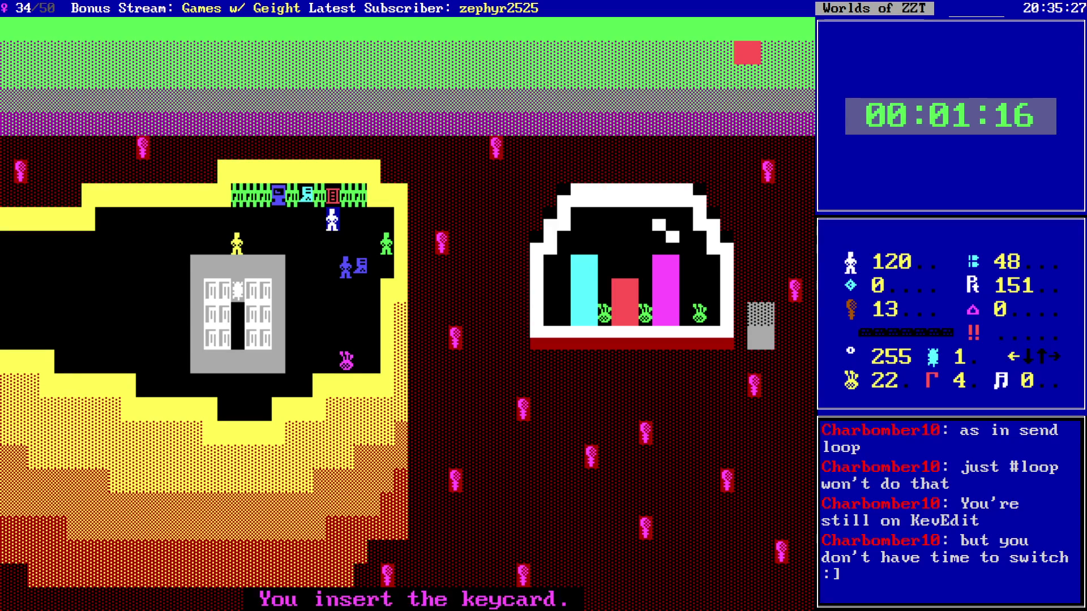
pyautogui.press('Left')
pyautogui.press('Left')
pyautogui.press('Up')
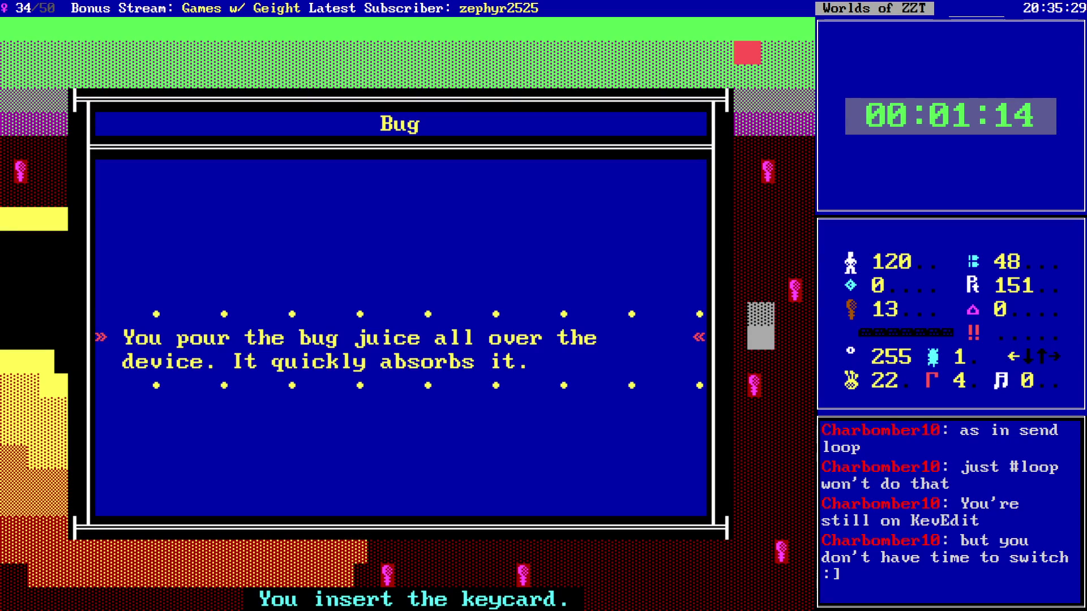
pyautogui.press('Return')
# Walk into the building's corridor and play the city ending through to Game over.
pyautogui.press('Down')
pyautogui.press('Down')
pyautogui.press('Down')
pyautogui.press('Left')
pyautogui.press('Left')
pyautogui.press('Left')
pyautogui.press('Up')
pyautogui.press('Up')
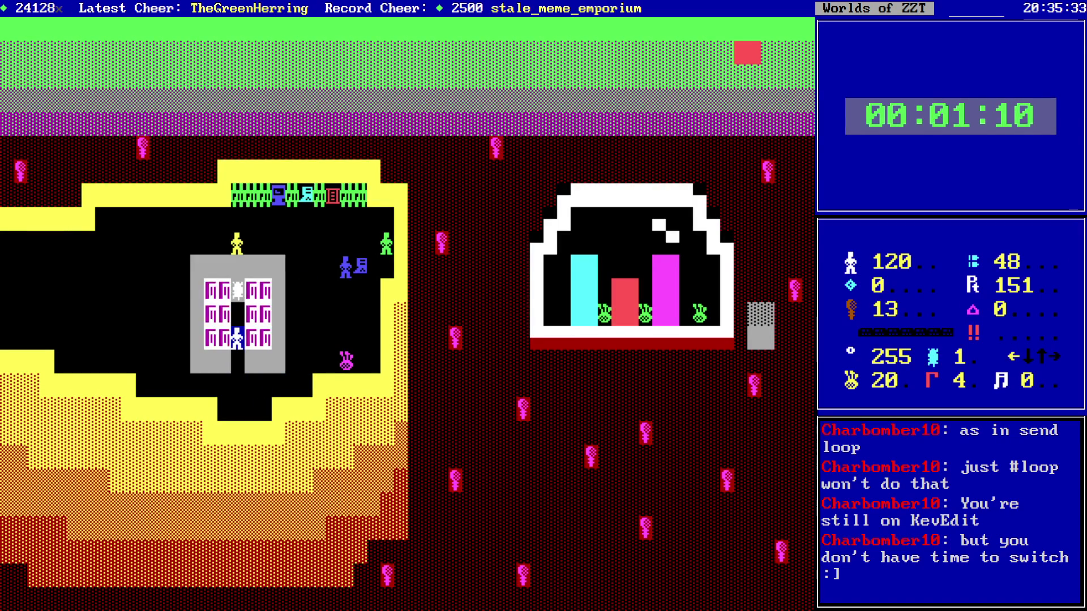
pyautogui.press('Up')
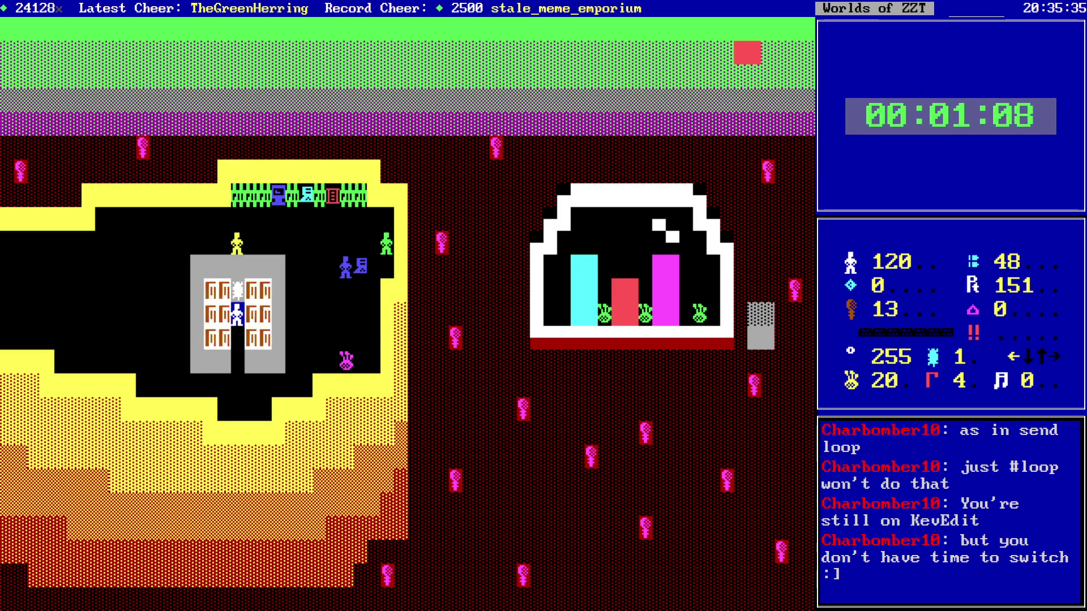
pyautogui.press('Up')
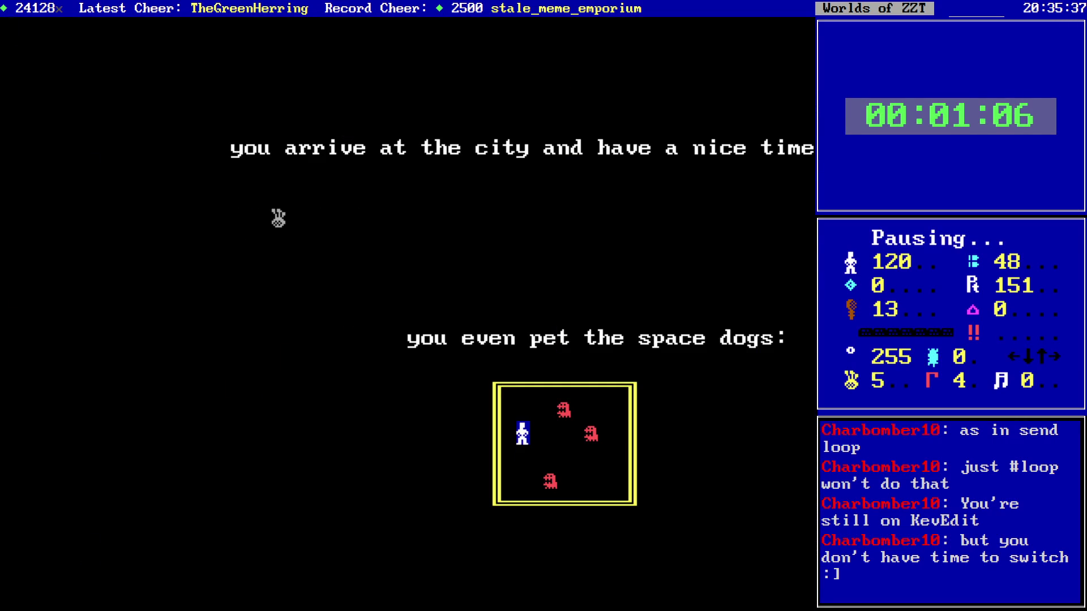
pyautogui.press('Right')
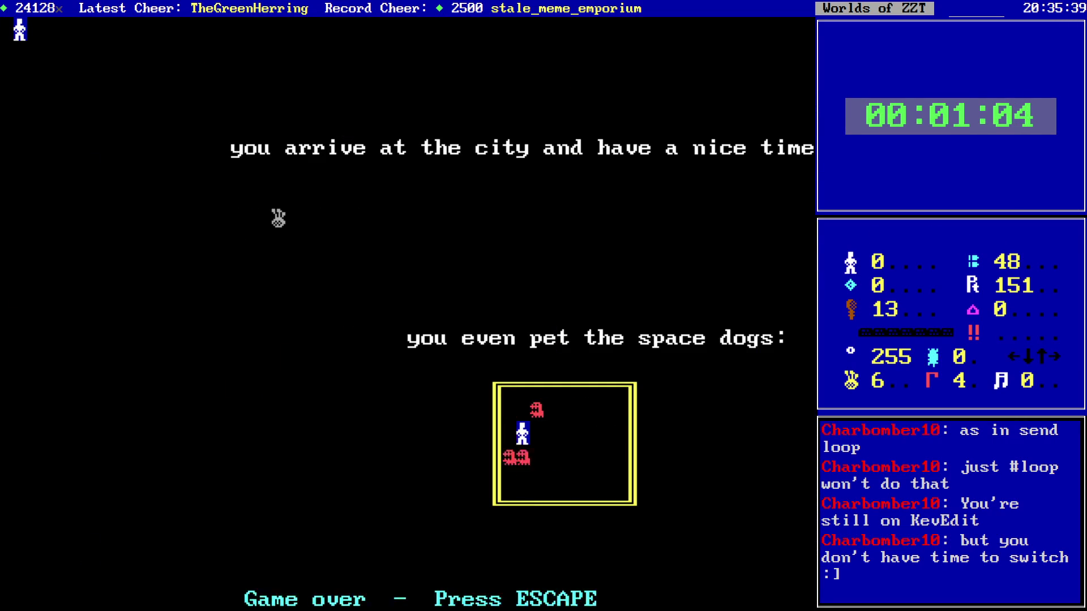